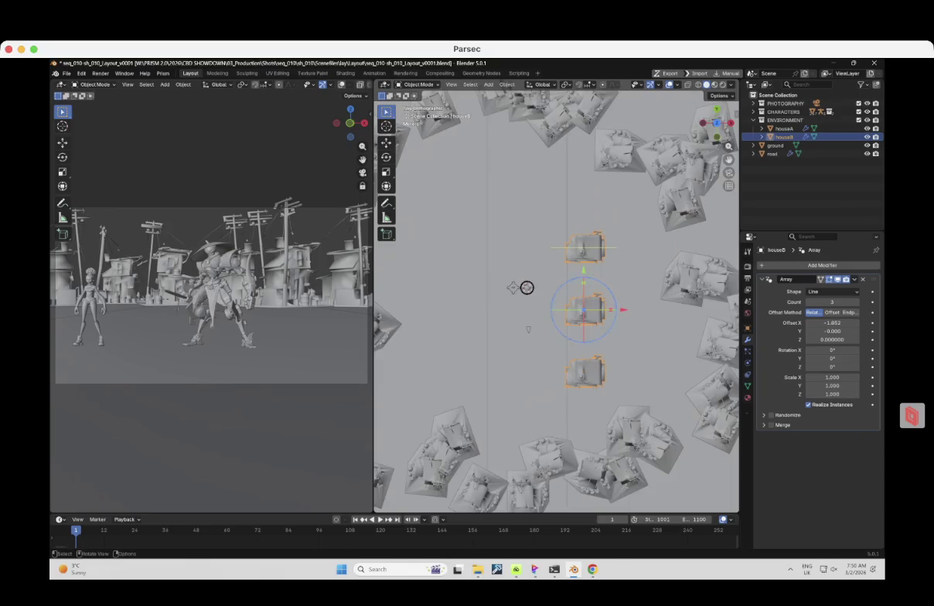
Step: Reposition the houseB column and raise its Array Count to 6 houses
{"action": "key", "text": "g"}
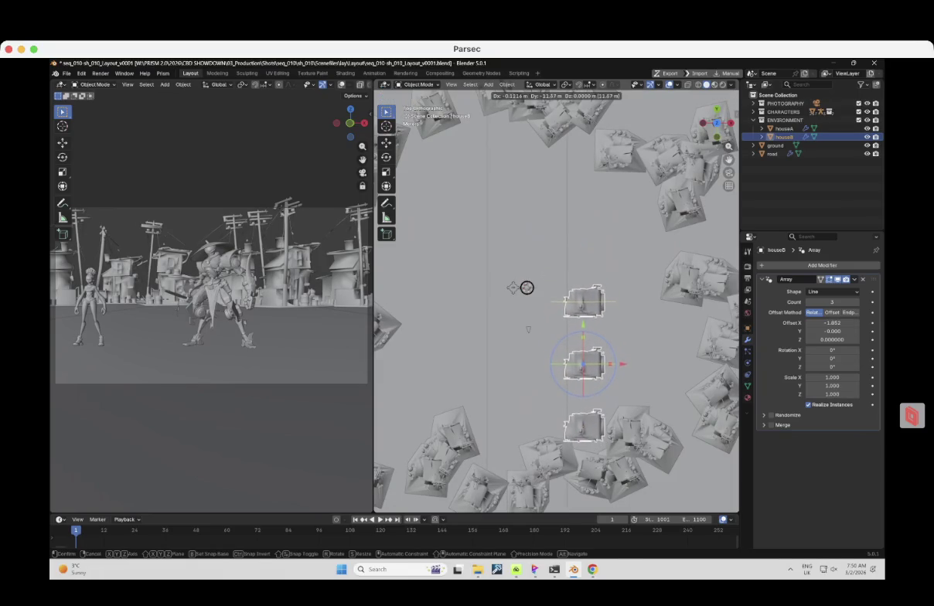
{"action": "key", "text": "Return"}
{"action": "left_click_drag", "start_coordinate": [835, 377], "coordinate": [808, 377]}
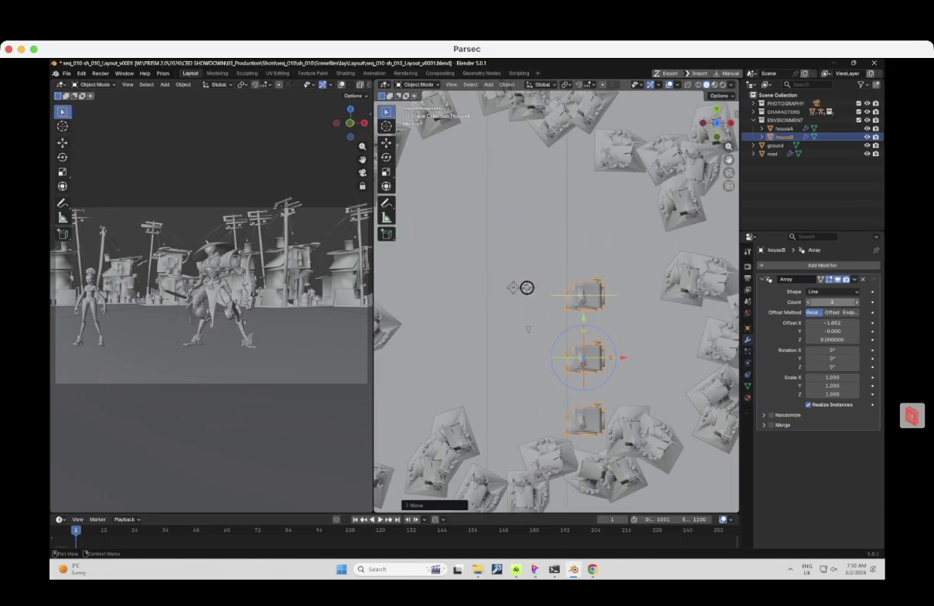
{"action": "left_click_drag", "start_coordinate": [832, 302], "coordinate": [850, 301]}
{"action": "left_click", "coordinate": [856, 301]}
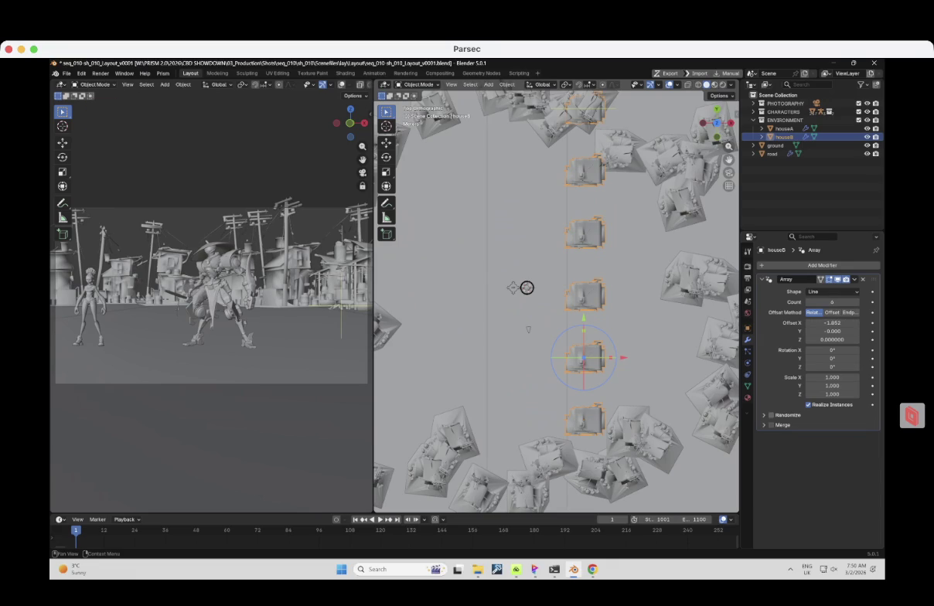
Step: Randomize houseB's array with Offset X 0.360 and Z -0.280, and duplicate the column
{"action": "left_click", "coordinate": [765, 415]}
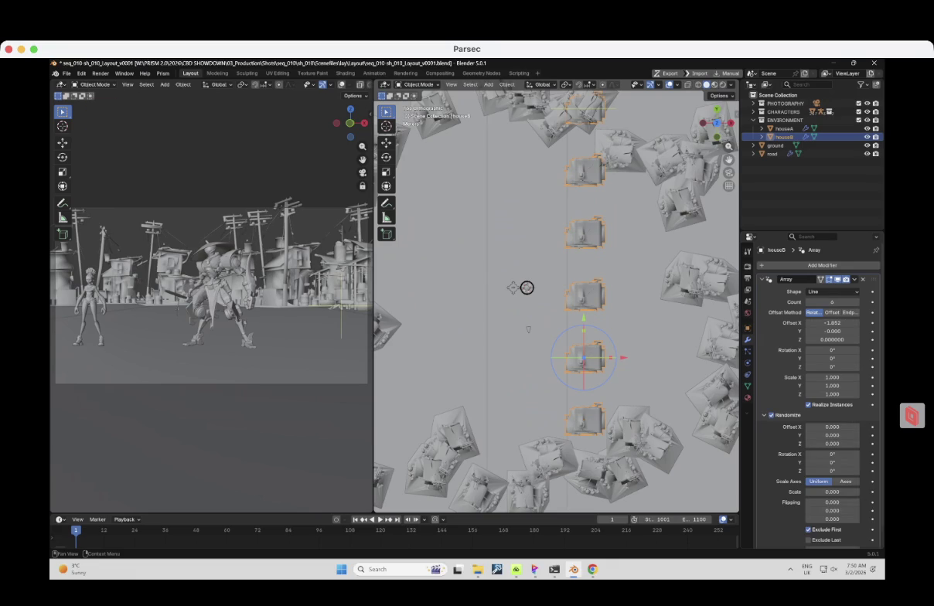
{"action": "mouse_move", "coordinate": [832, 426]}
{"action": "left_mouse_down"}
{"action": "mouse_move", "coordinate": [873, 426]}
{"action": "mouse_move", "coordinate": [854, 443]}
{"action": "mouse_move", "coordinate": [822, 444]}
{"action": "left_mouse_up"}
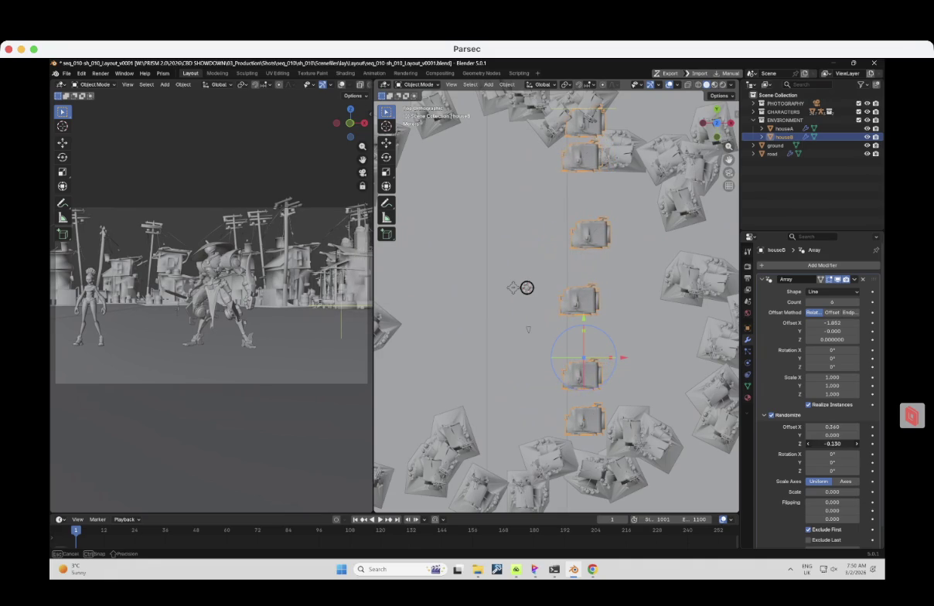
{"action": "left_click_drag", "start_coordinate": [822, 444], "coordinate": [815, 444]}
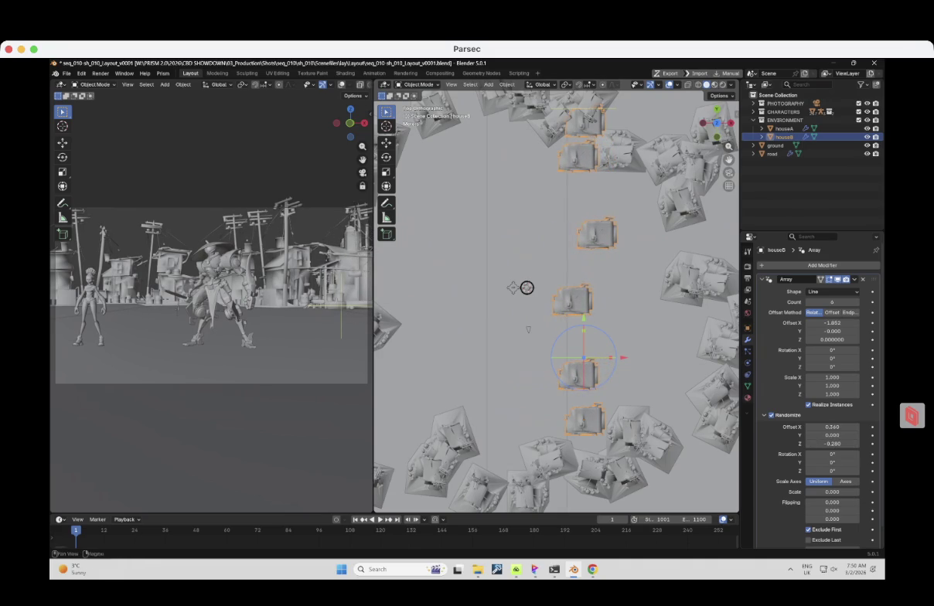
{"action": "key", "text": "shift+d"}
Step: Place the duplicate houseB.001 column beside houseB along the X axis
{"action": "key", "text": "x"}
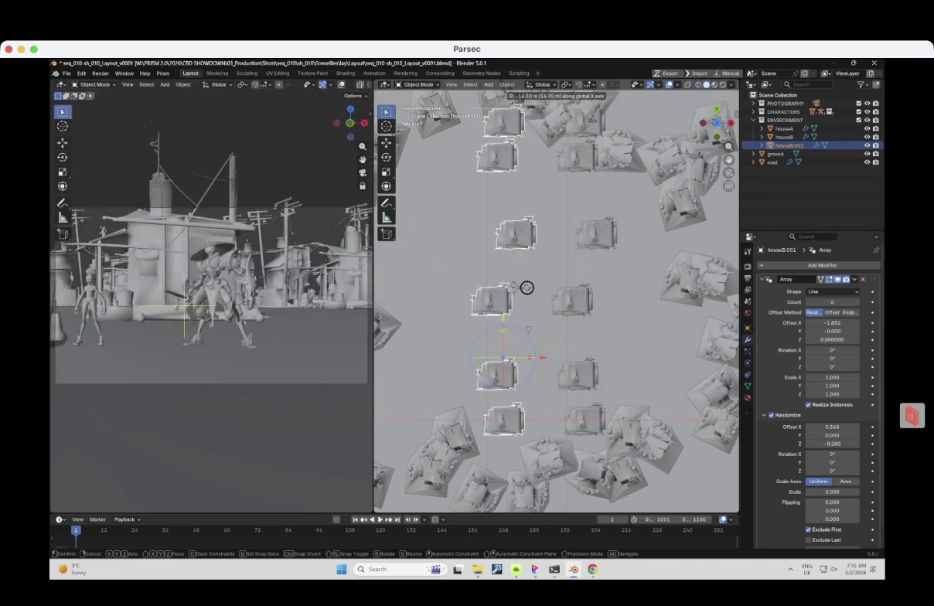
{"action": "left_click", "coordinate": [512, 288]}
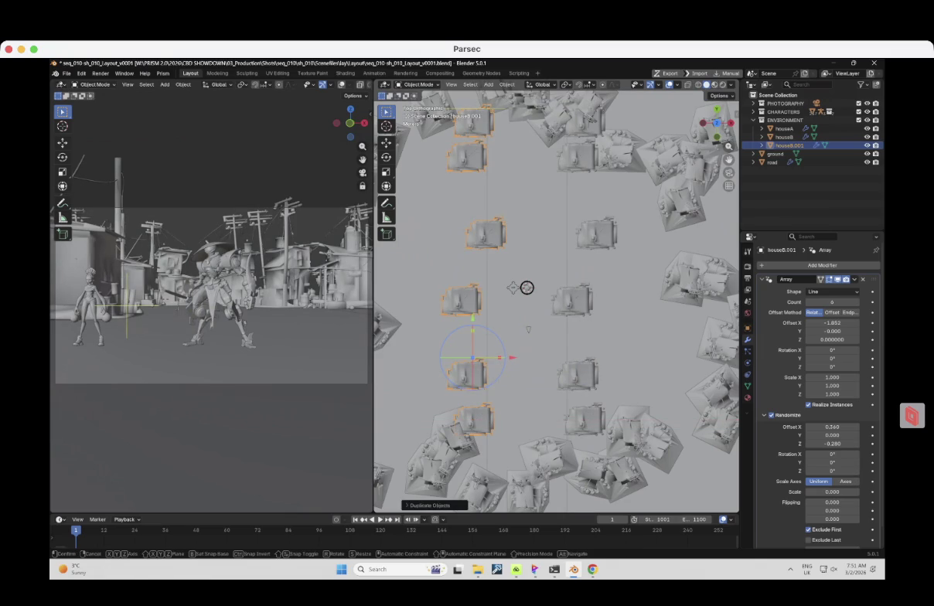
{"action": "key", "text": "g"}
{"action": "key", "text": "x"}
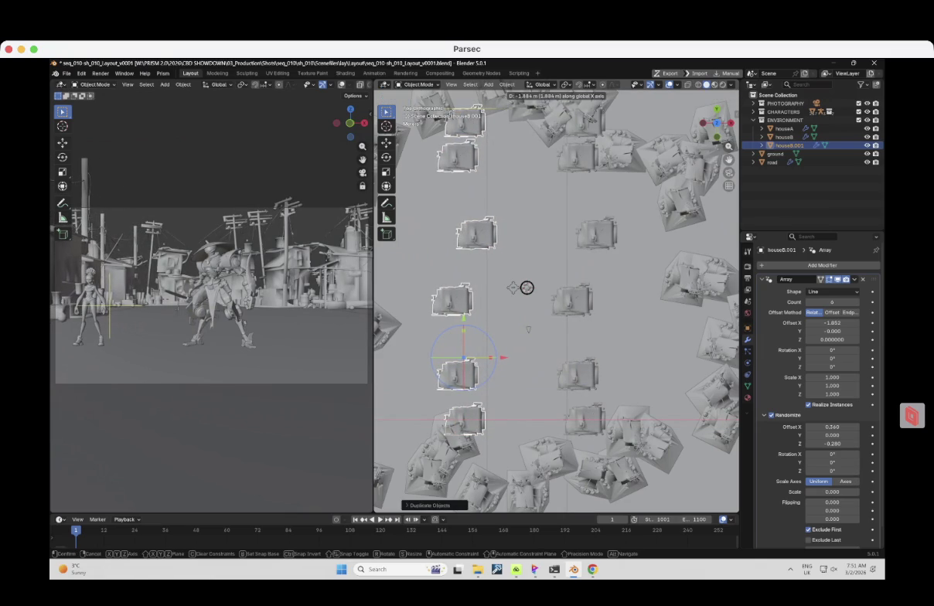
{"action": "left_click", "coordinate": [513, 287]}
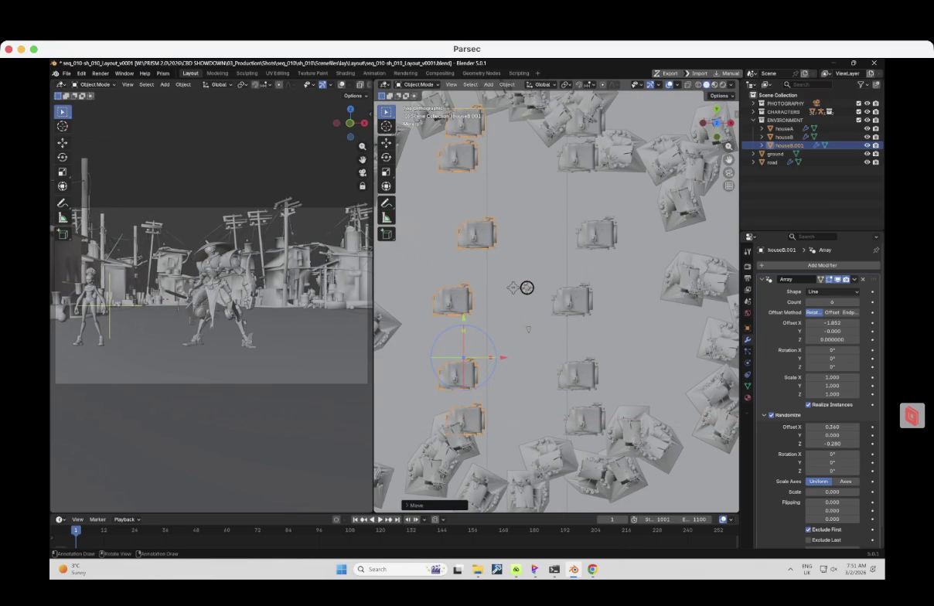
Step: Test a 90° rotation on the duplicate, undo it, and shift it slightly left and up
{"action": "type", "text": "r90"}
{"action": "key", "text": "Return"}
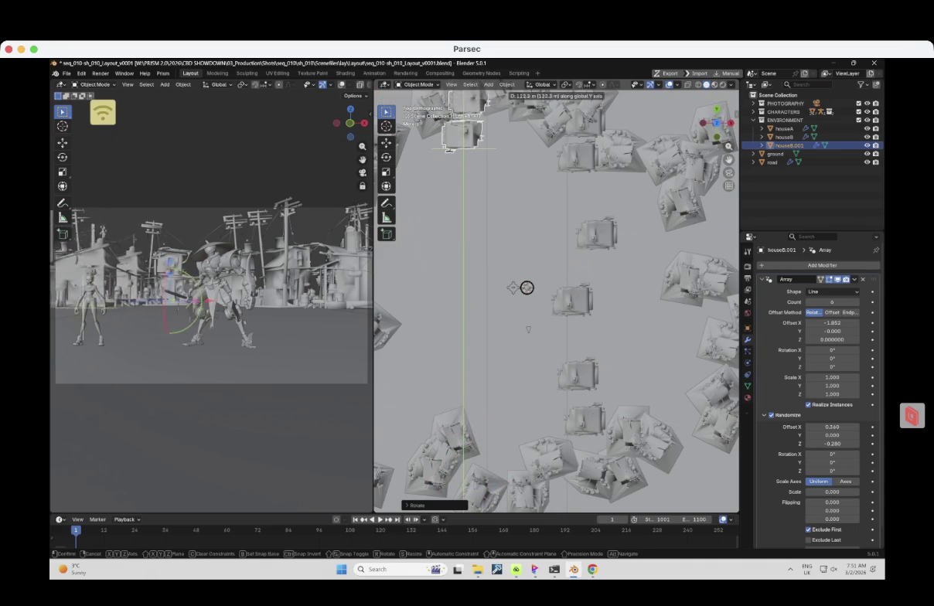
{"action": "key", "text": "ctrl+z"}
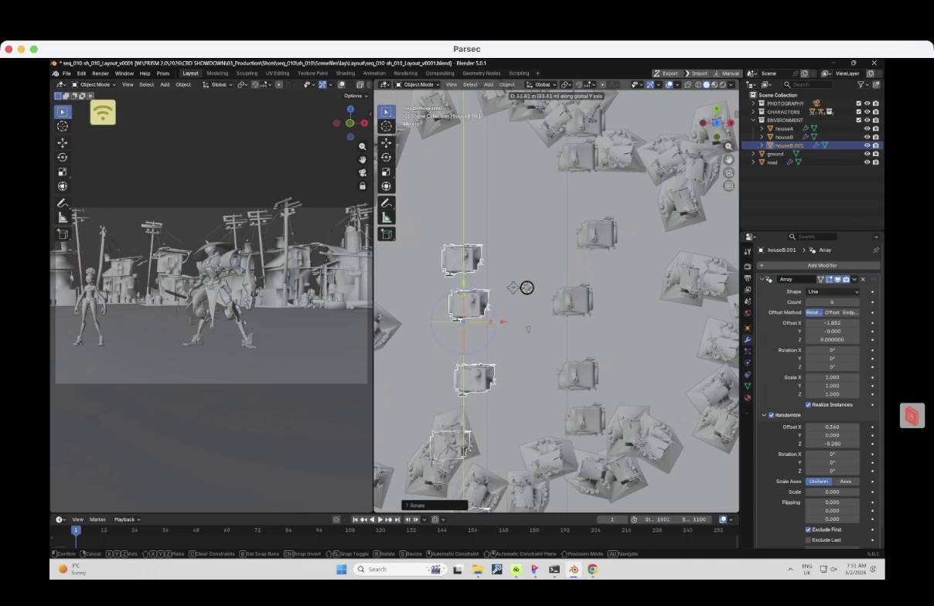
{"action": "key", "text": "g"}
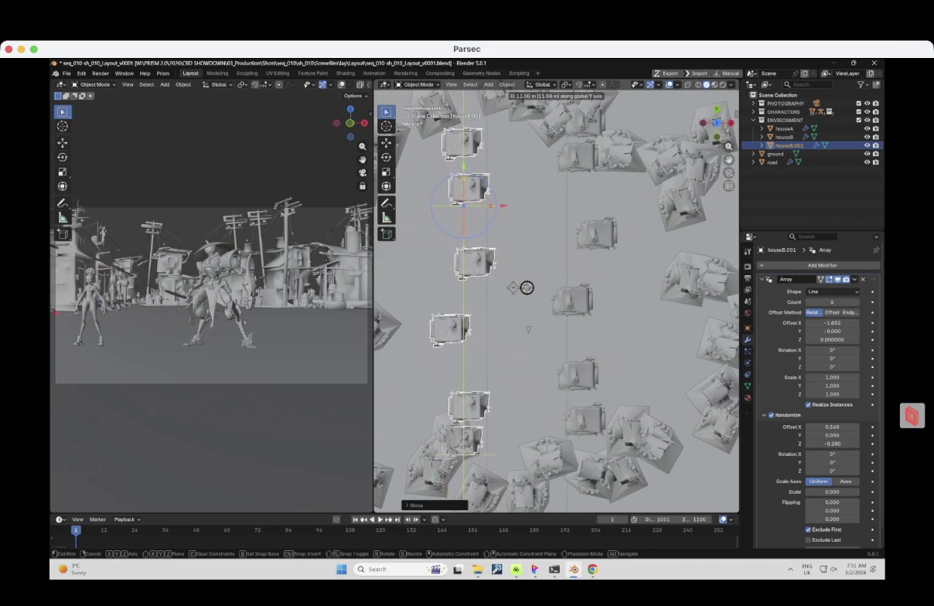
{"action": "key", "text": "Return"}
{"action": "key", "text": "g"}
{"action": "key", "text": "Return"}
{"action": "left_click", "coordinate": [784, 137]}
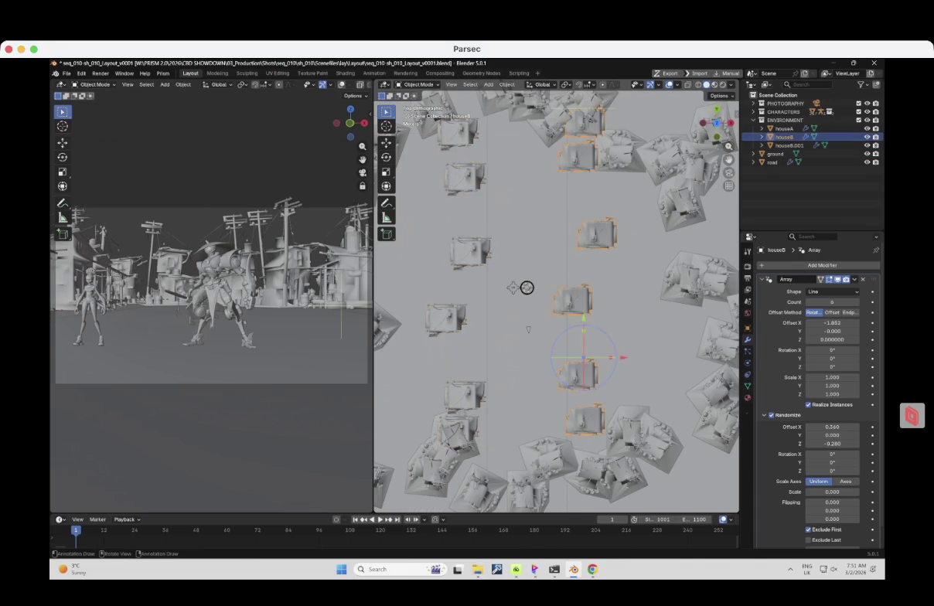
Step: Nudge houseB slightly right, then orbit and zoom the views around the street and characters
{"action": "key", "text": "g"}
{"action": "key", "text": "Return"}
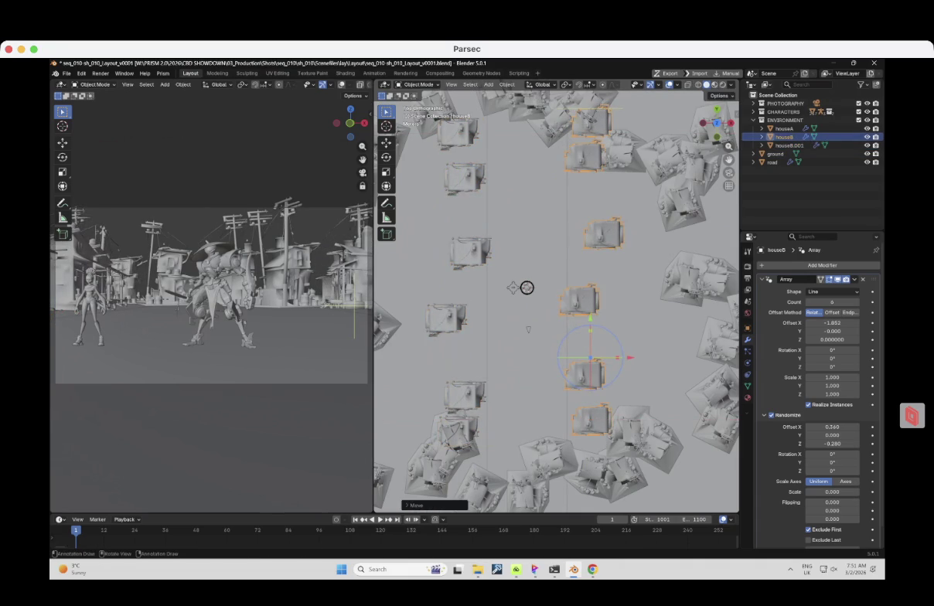
{"action": "left_click_drag", "start_coordinate": [349, 122], "coordinate": [348, 116]}
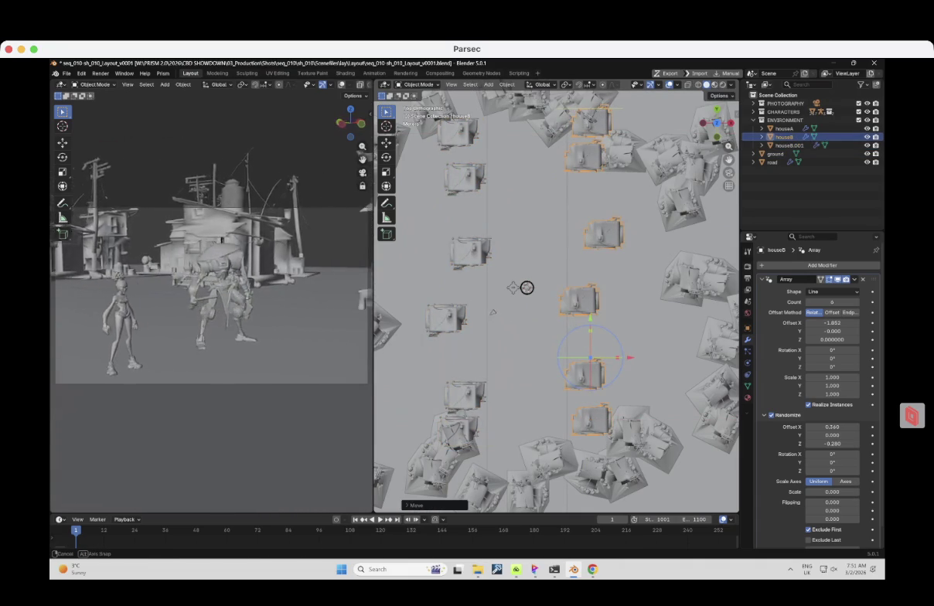
{"action": "left_click_drag", "start_coordinate": [519, 328], "coordinate": [494, 313]}
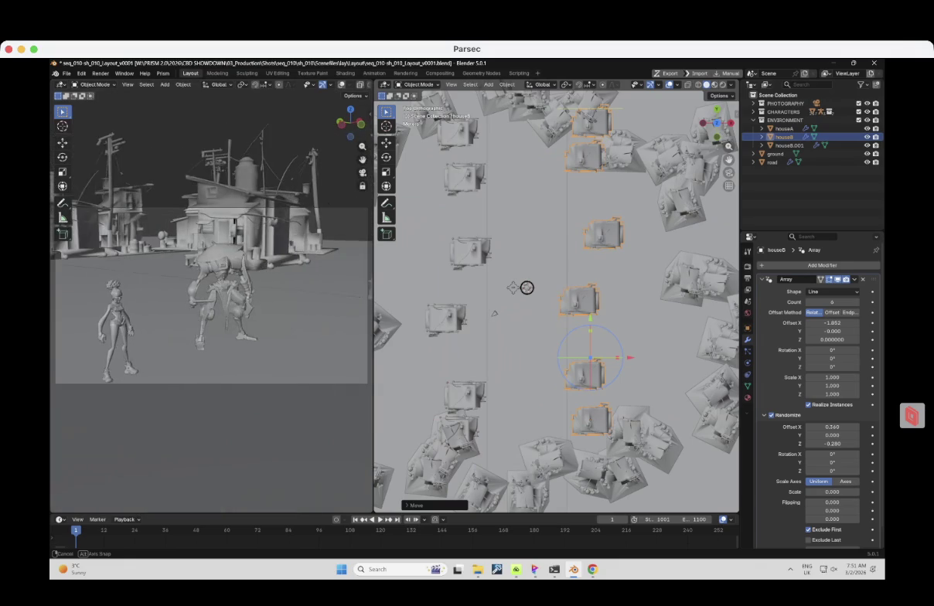
{"action": "middle_click_drag", "start_coordinate": [494, 313], "coordinate": [516, 328]}
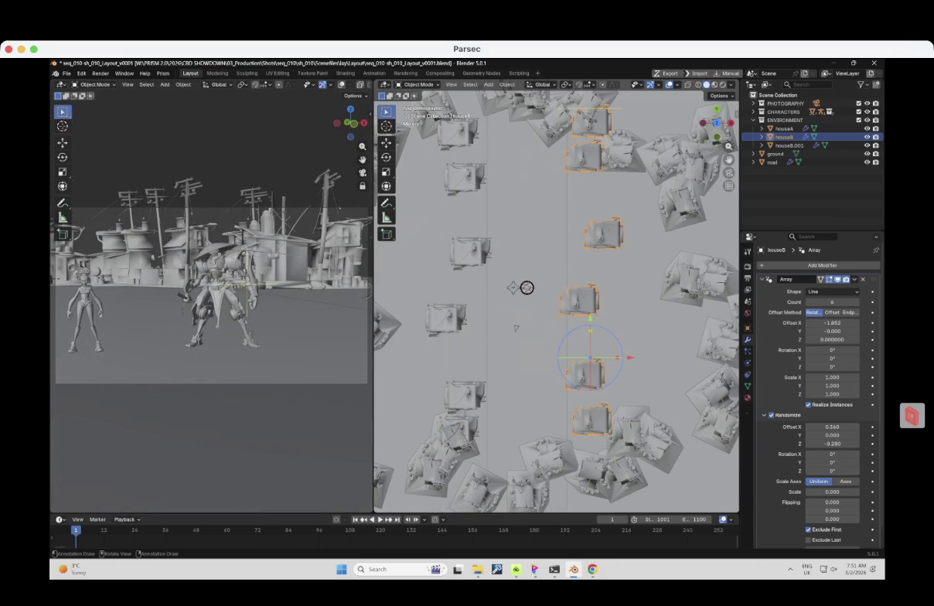
{"action": "middle_click_drag", "start_coordinate": [515, 327], "coordinate": [525, 330]}
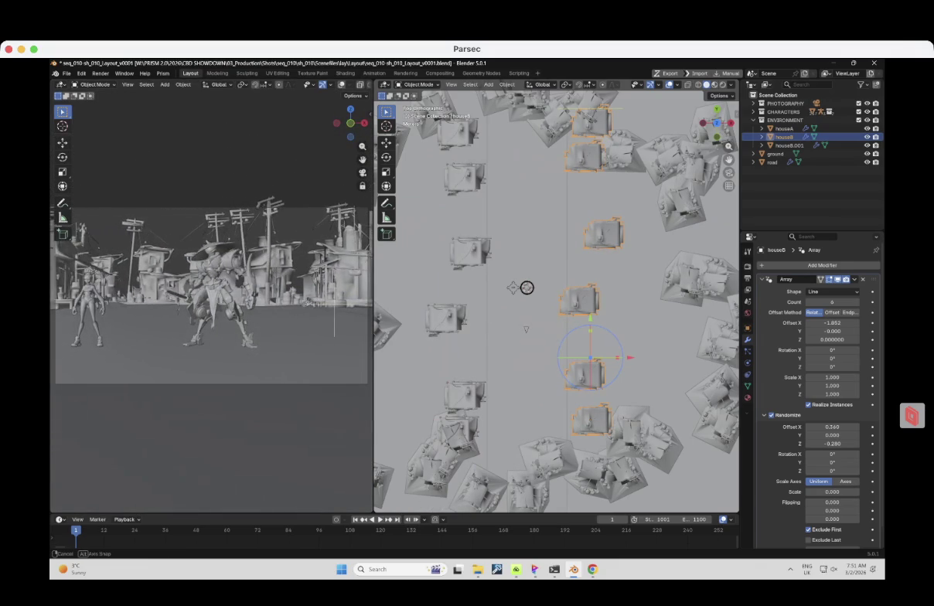
{"action": "middle_click_drag", "start_coordinate": [527, 287], "coordinate": [525, 287]}
{"action": "scroll", "coordinate": [538, 290], "scroll_direction": "down", "scroll_amount": 3}
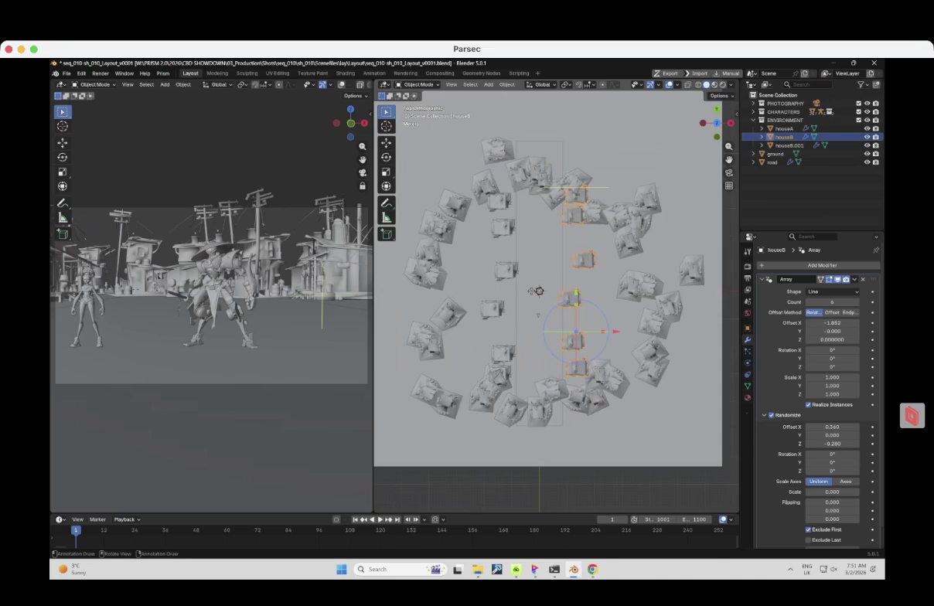
Step: Set houseA's circular Array modifier to a 5 m radius and 60 houses
{"action": "left_click", "coordinate": [538, 290]}
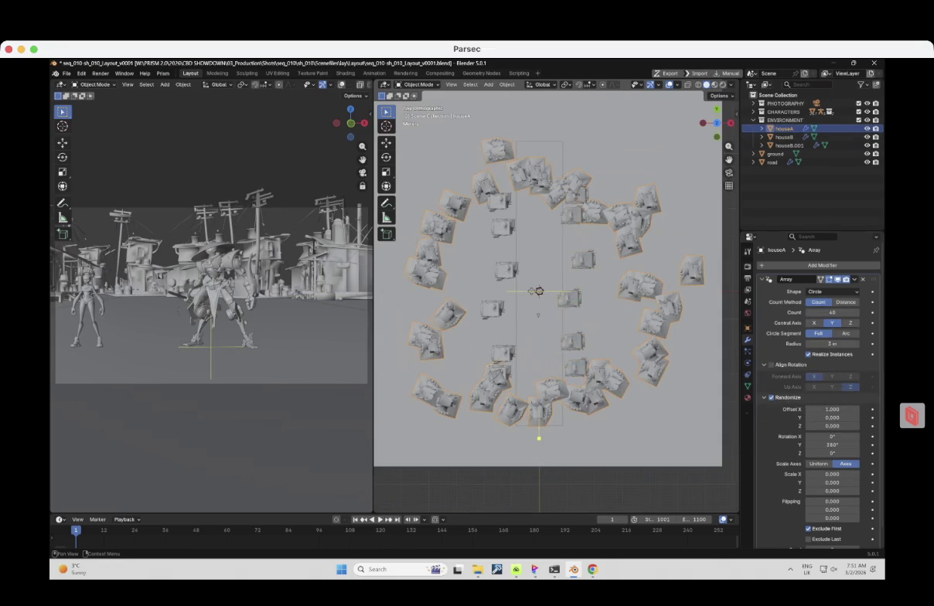
{"action": "key", "text": "ctrl+z"}
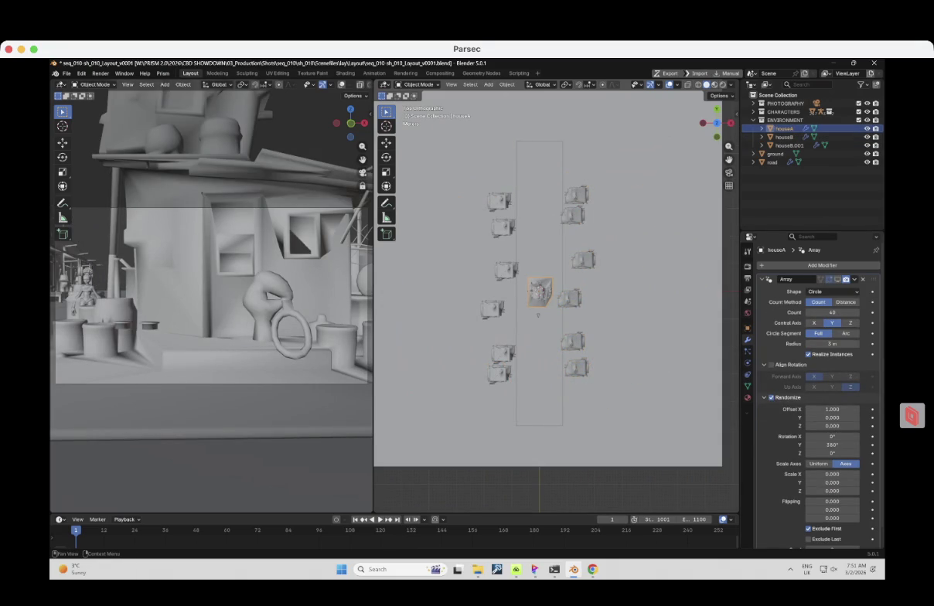
{"action": "key", "text": "ctrl+shift+z"}
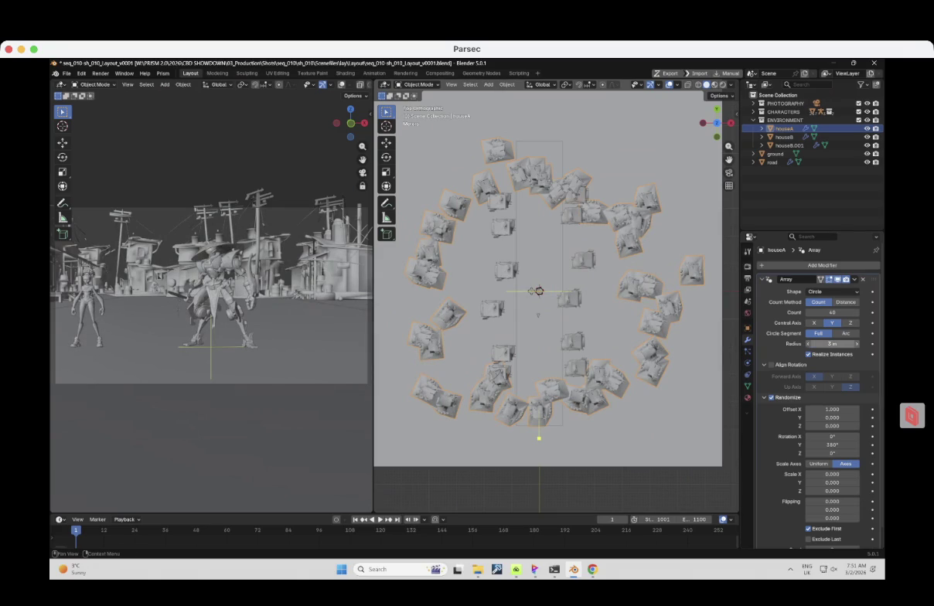
{"action": "left_click", "coordinate": [831, 343]}
{"action": "type", "text": "5"}
{"action": "key", "text": "Return"}
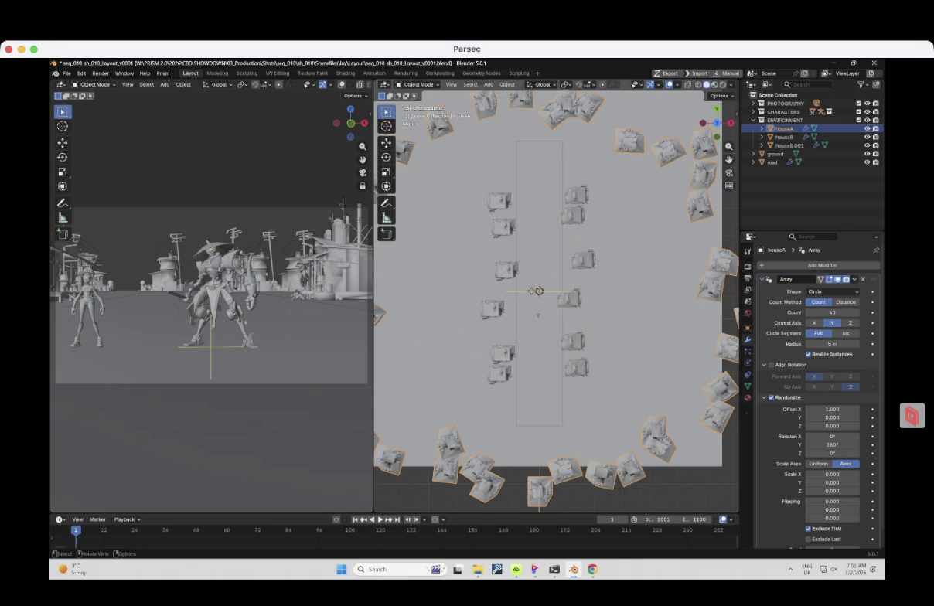
{"action": "left_click", "coordinate": [831, 312]}
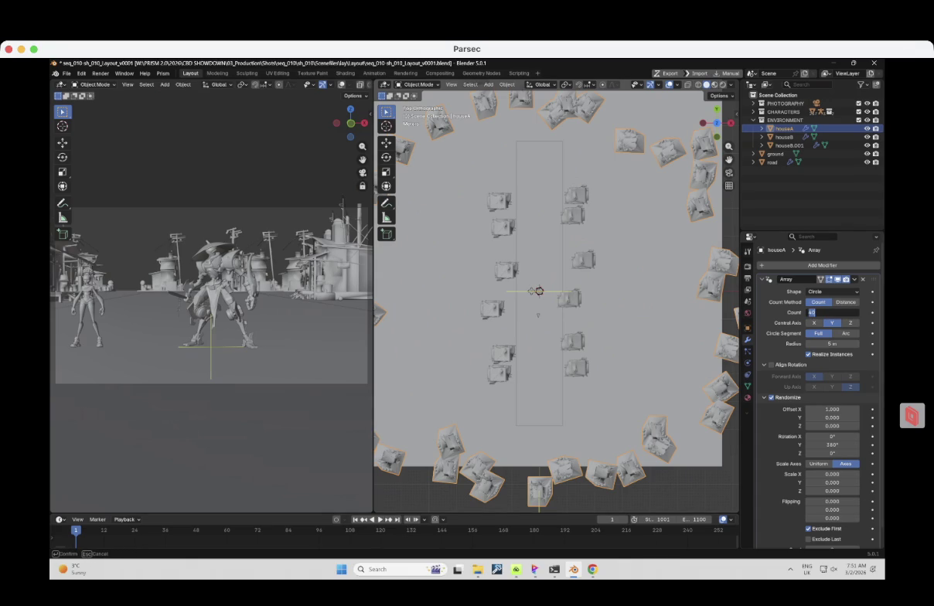
{"action": "type", "text": "60"}
{"action": "key", "text": "Return"}
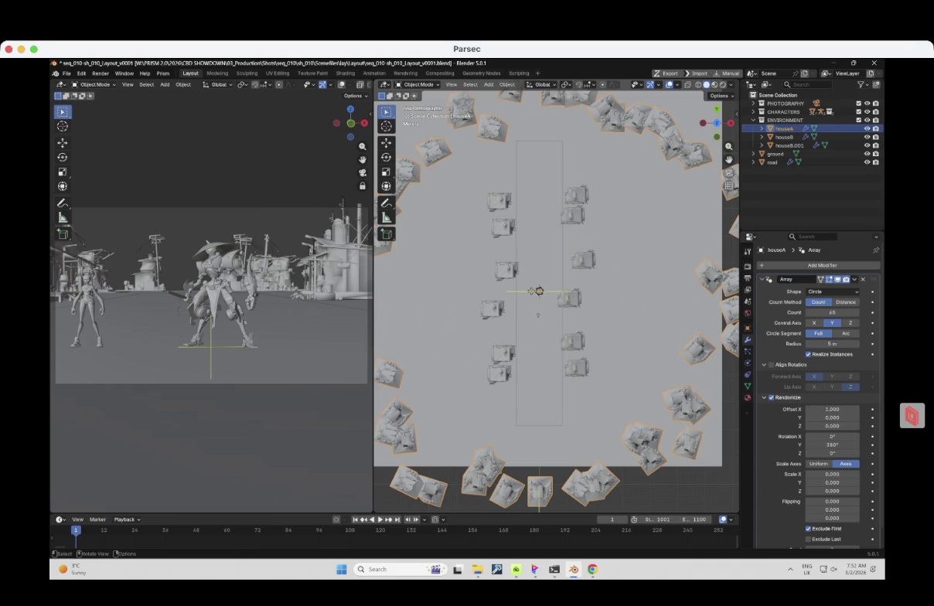
{"action": "left_click", "coordinate": [572, 340]}
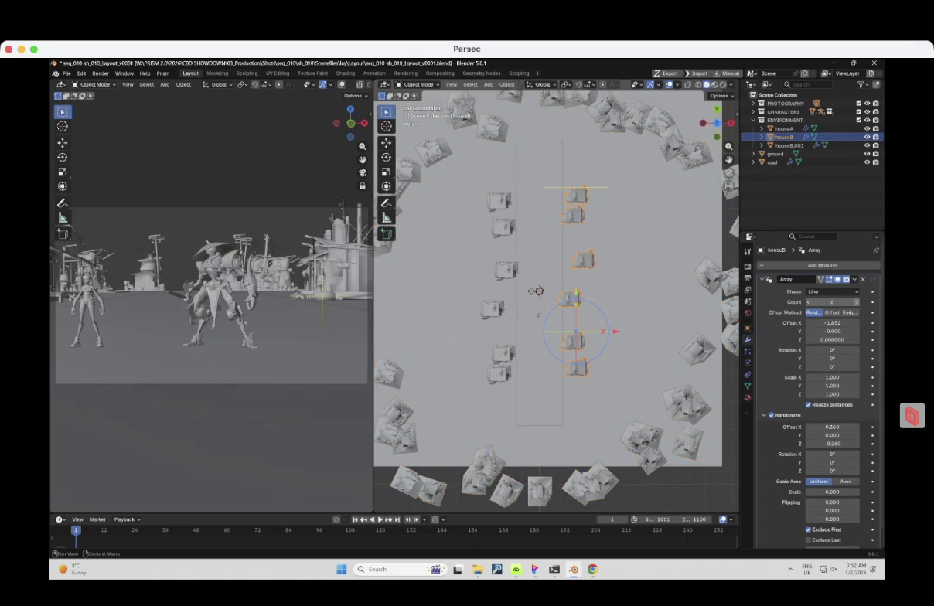
Step: Raise houseB's Array Count to 8, cancelling a trial Y move
{"action": "left_click", "coordinate": [856, 301]}
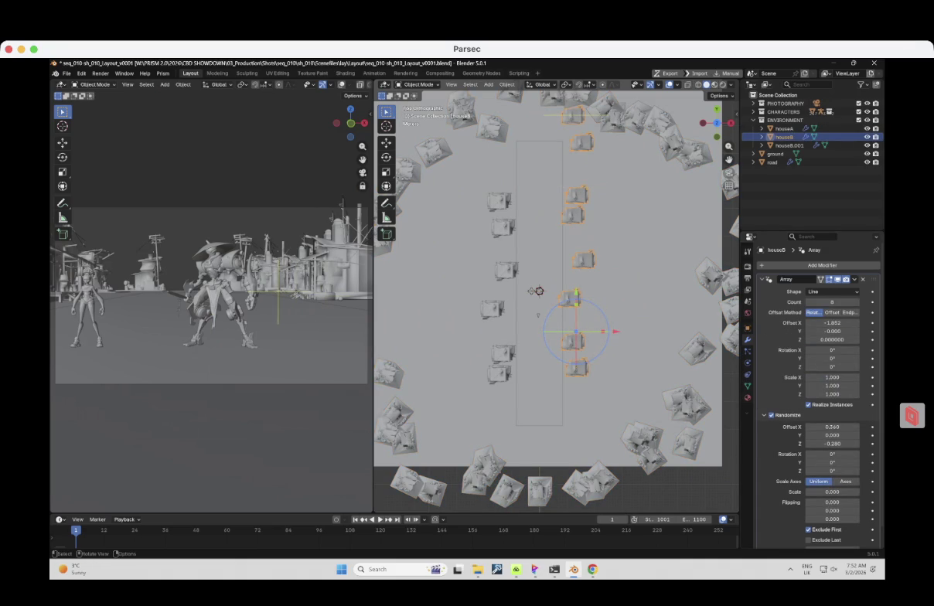
{"action": "key", "text": "g"}
{"action": "key", "text": "y"}
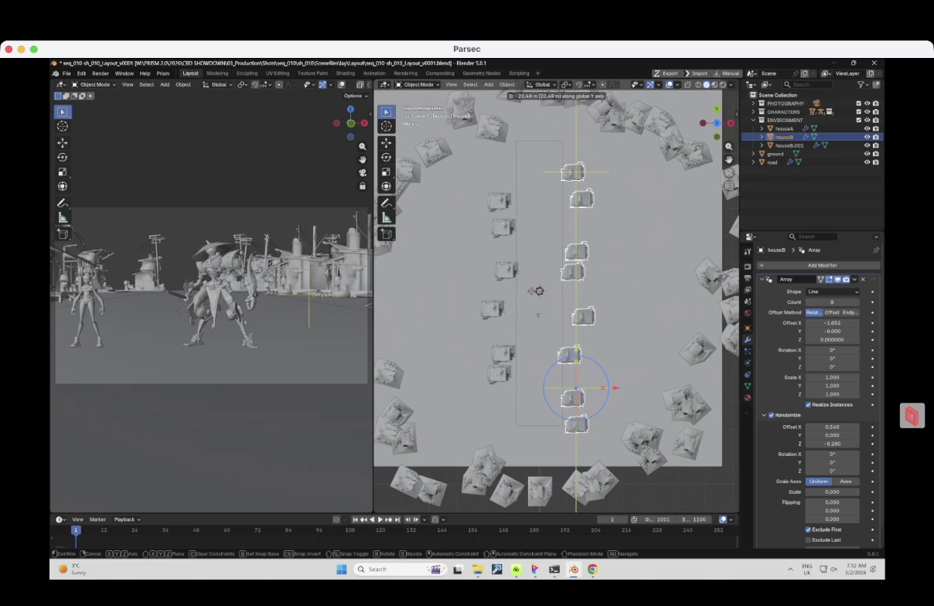
{"action": "key", "text": "Return"}
Step: Move houseB.001 down along Y, then delete it
{"action": "left_click", "coordinate": [789, 146]}
{"action": "key", "text": "g"}
{"action": "key", "text": "y"}
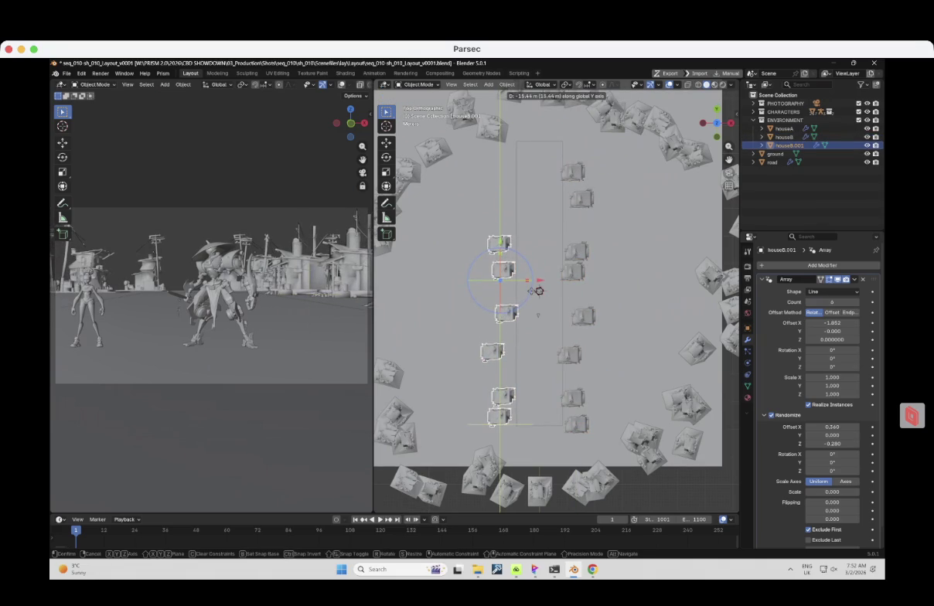
{"action": "key", "text": "Return"}
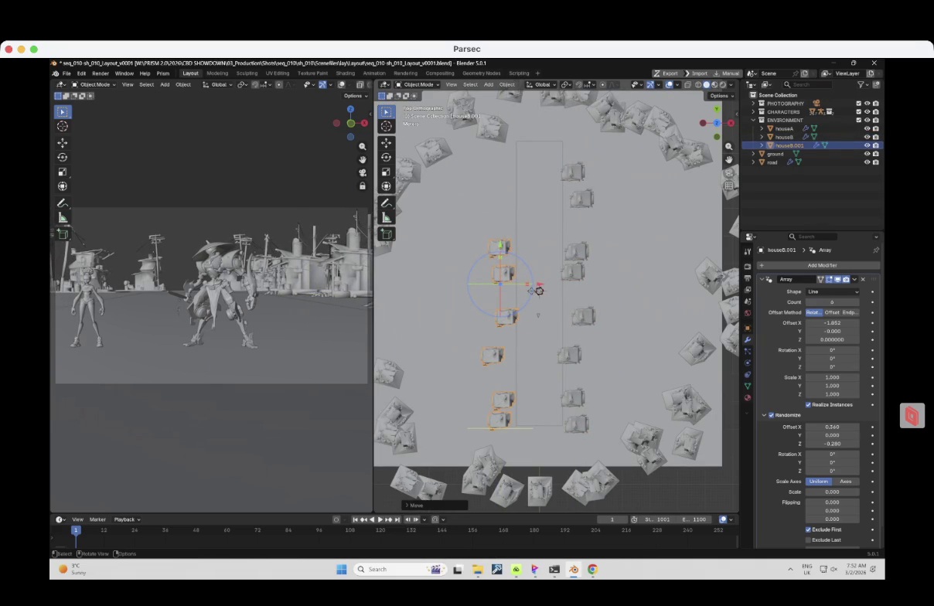
{"action": "key", "text": "x"}
{"action": "key", "text": "Return"}
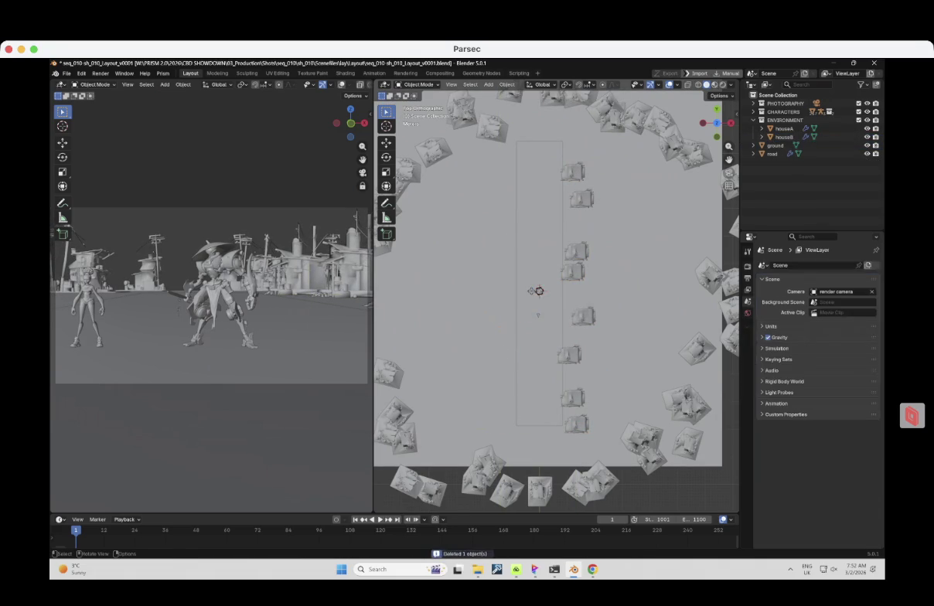
Step: Try moving houseB along X, then undo the move
{"action": "left_click", "coordinate": [785, 137]}
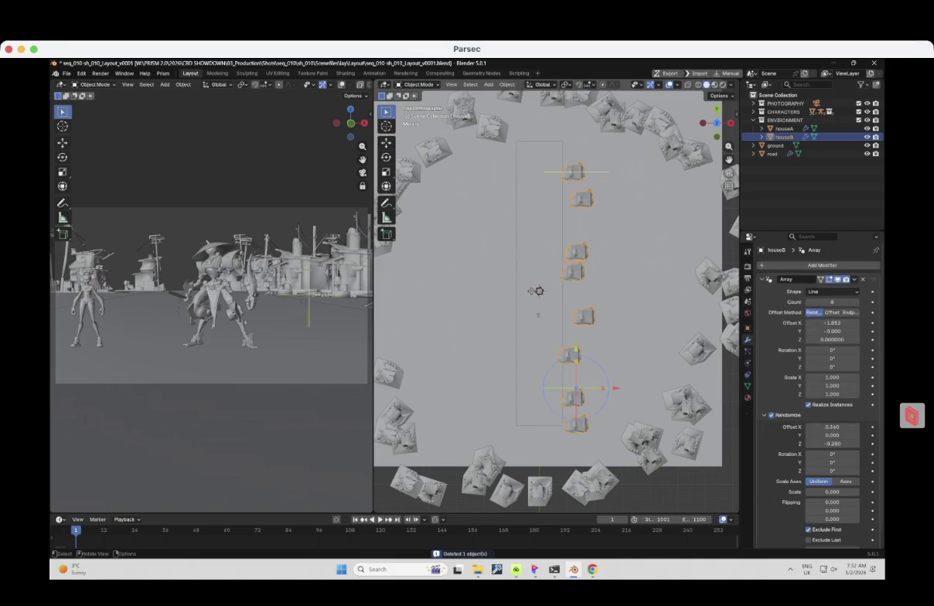
{"action": "key", "text": "g"}
{"action": "key", "text": "x"}
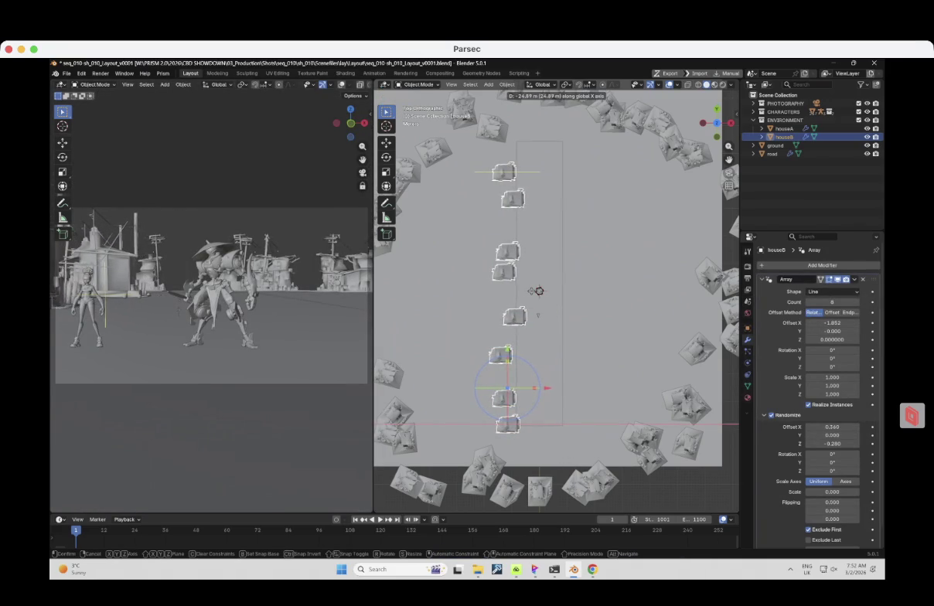
{"action": "left_click", "coordinate": [538, 314]}
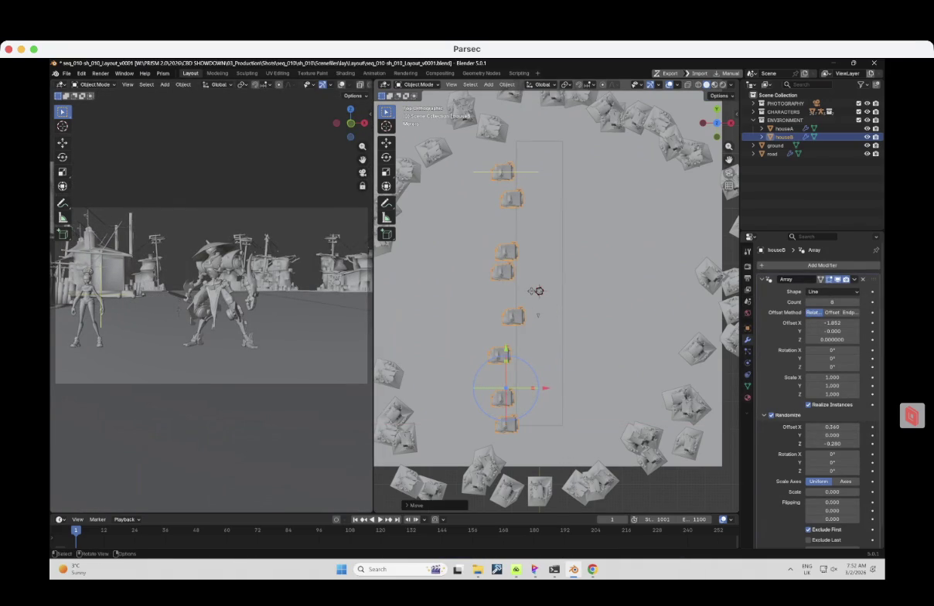
{"action": "key", "text": "ctrl+z"}
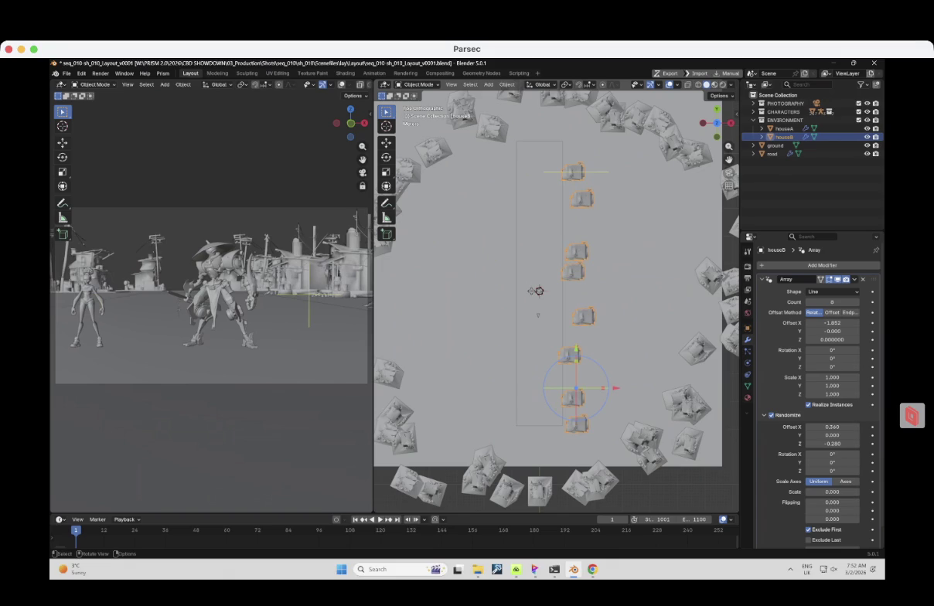
Step: Duplicate houseB as houseB.001 and place it along X across the road
{"action": "key", "text": "shift+d"}
{"action": "key", "text": "x"}
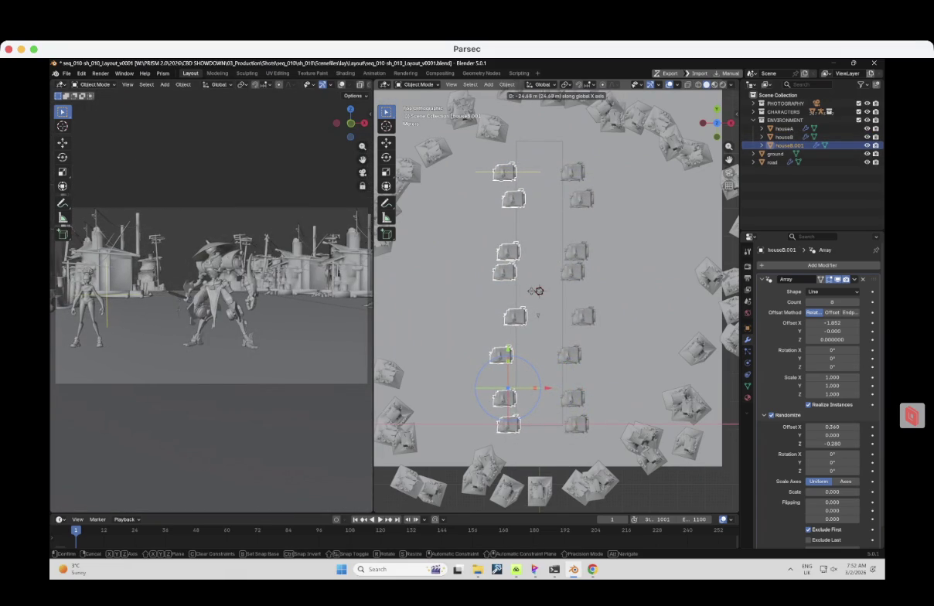
{"action": "left_click", "coordinate": [538, 291]}
{"action": "left_click", "coordinate": [538, 291]}
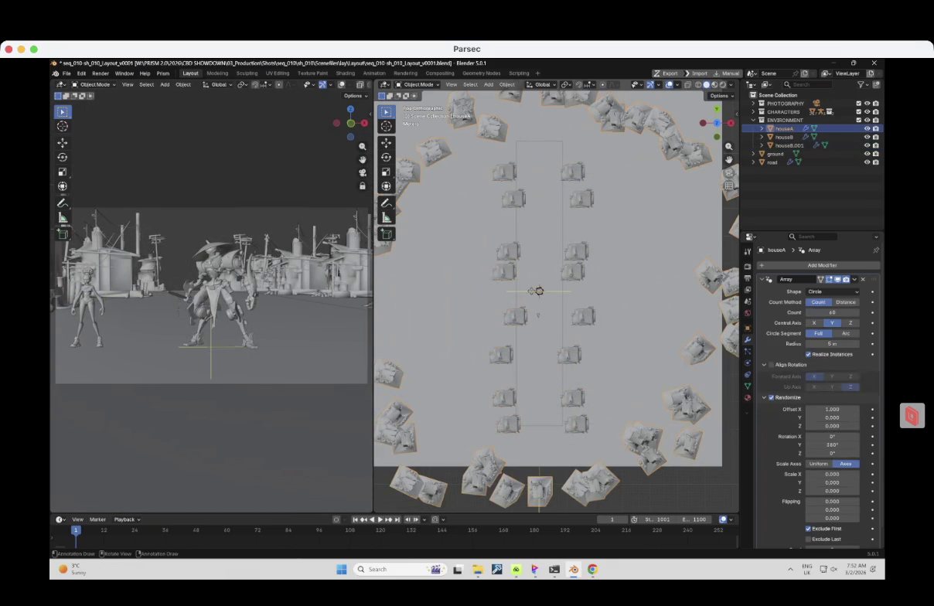
Step: Rotate the houseA ring roughly 51 degrees around the street's center
{"action": "key", "text": "r"}
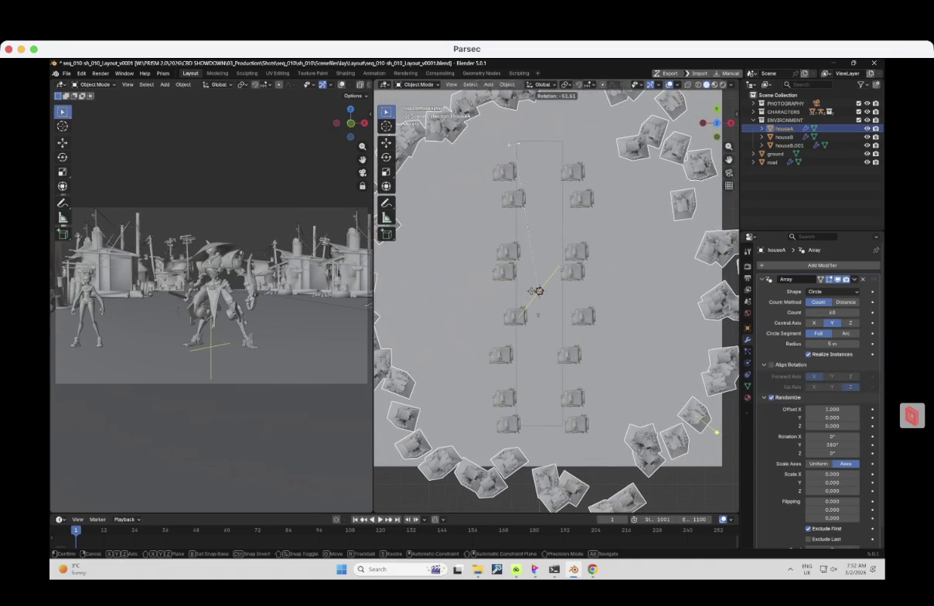
{"action": "left_click", "coordinate": [509, 145]}
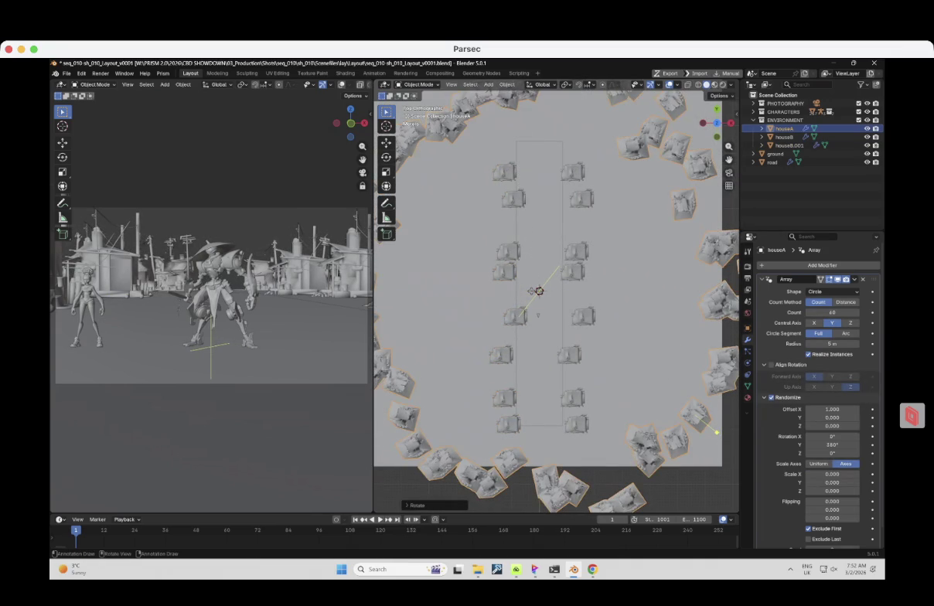
{"action": "left_click", "coordinate": [716, 432]}
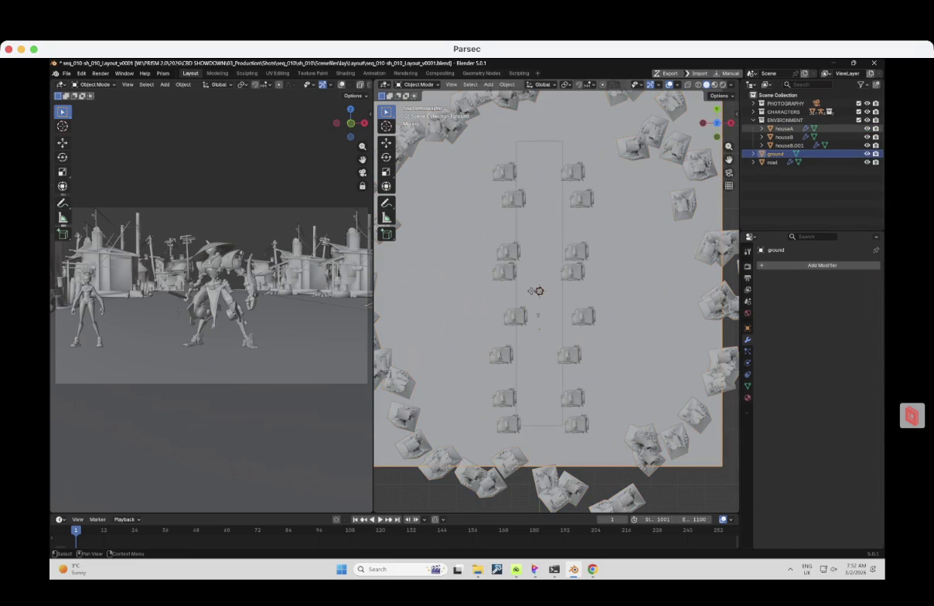
Step: Move houseA, houseB and houseB.001 into a new collection named BUILDINGS
{"action": "left_click", "coordinate": [784, 128]}
{"action": "left_click", "coordinate": [788, 145], "text": "shift"}
{"action": "key", "text": "m"}
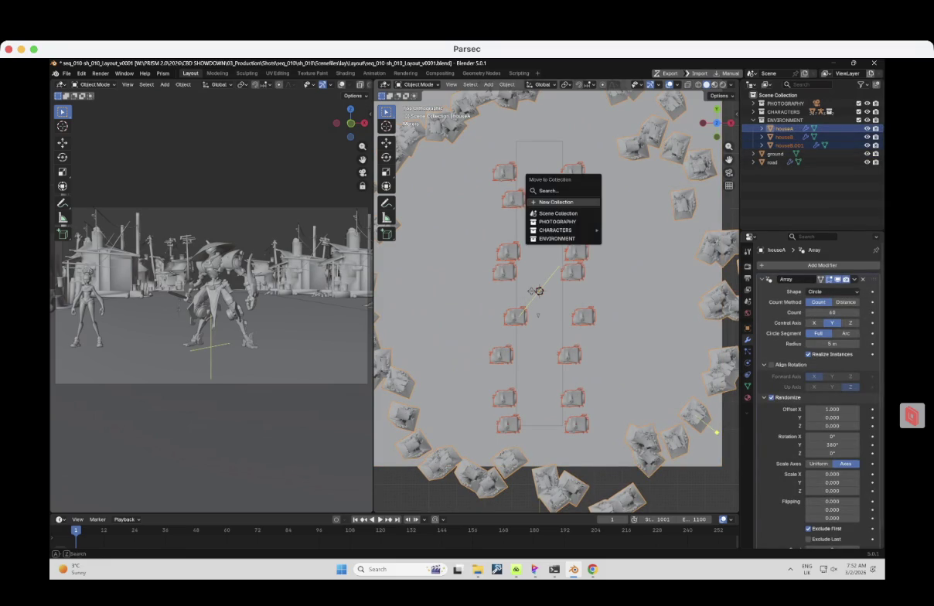
{"action": "left_click", "coordinate": [555, 202]}
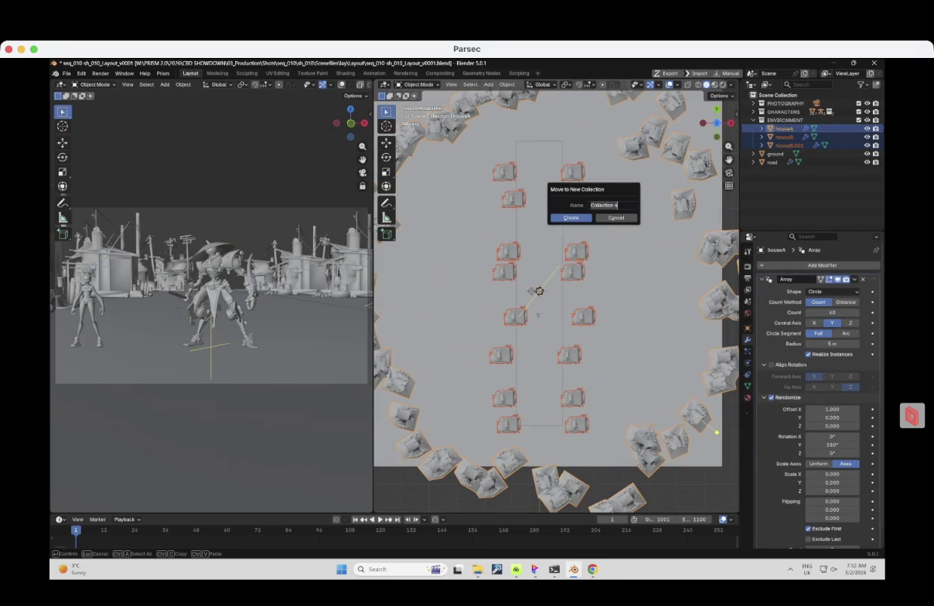
{"action": "type", "text": "BUILDINGS"}
{"action": "key", "text": "Return"}
{"action": "key", "text": "Return"}
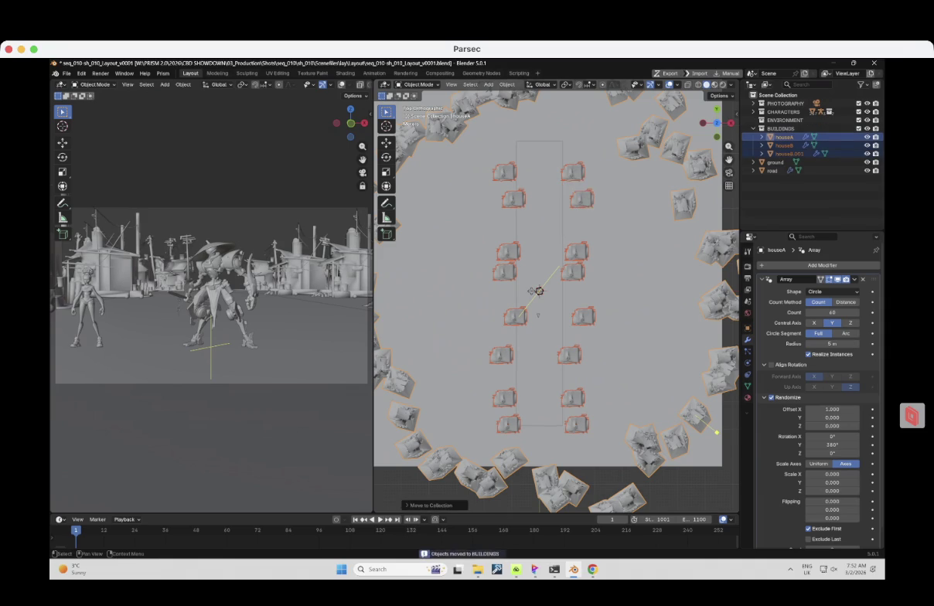
Step: Nest the BUILDINGS collection inside ENVIRONMENT in the Outliner
{"action": "left_click", "coordinate": [753, 129]}
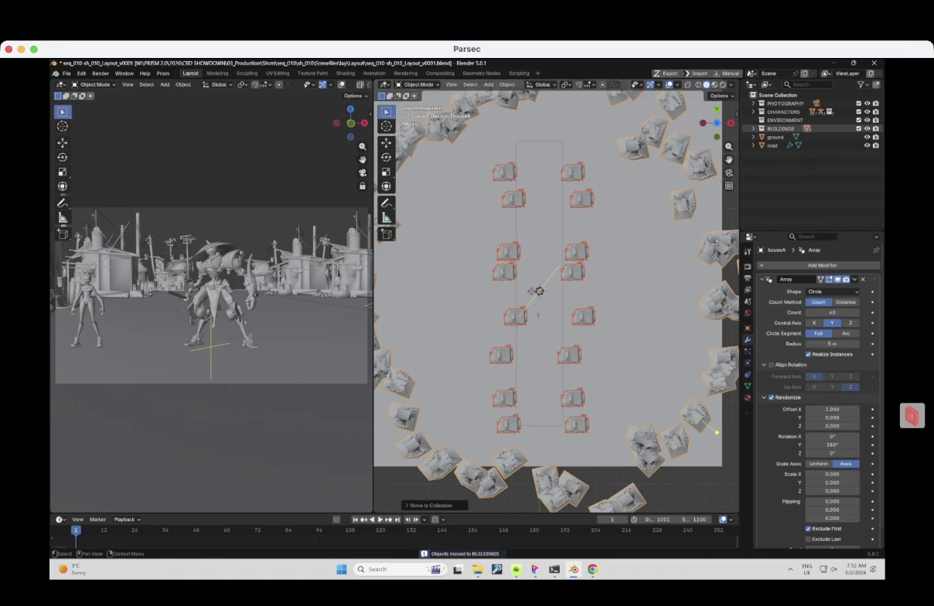
{"action": "left_click", "coordinate": [781, 129]}
{"action": "left_click_drag", "start_coordinate": [780, 128], "coordinate": [781, 118]}
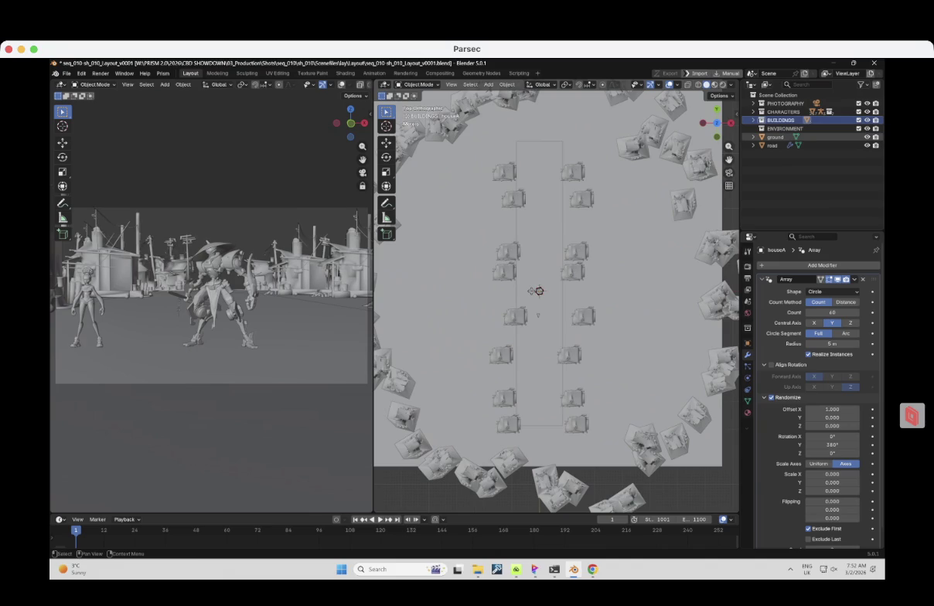
{"action": "left_click_drag", "start_coordinate": [781, 120], "coordinate": [784, 128]}
Step: Deselect the ground and road objects and save the blend file
{"action": "left_click", "coordinate": [775, 136]}
{"action": "left_click", "coordinate": [772, 145], "text": "ctrl"}
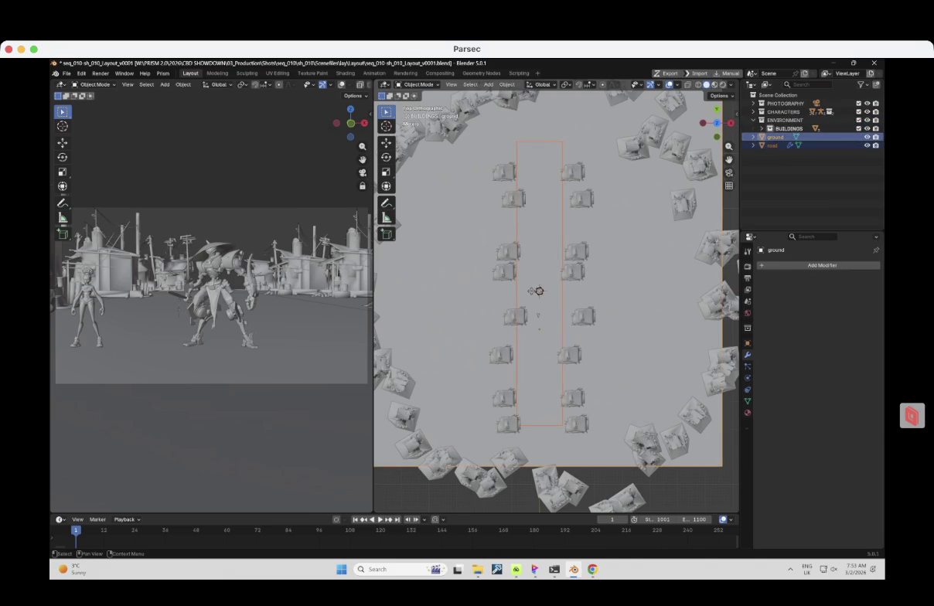
{"action": "key", "text": "alt+a"}
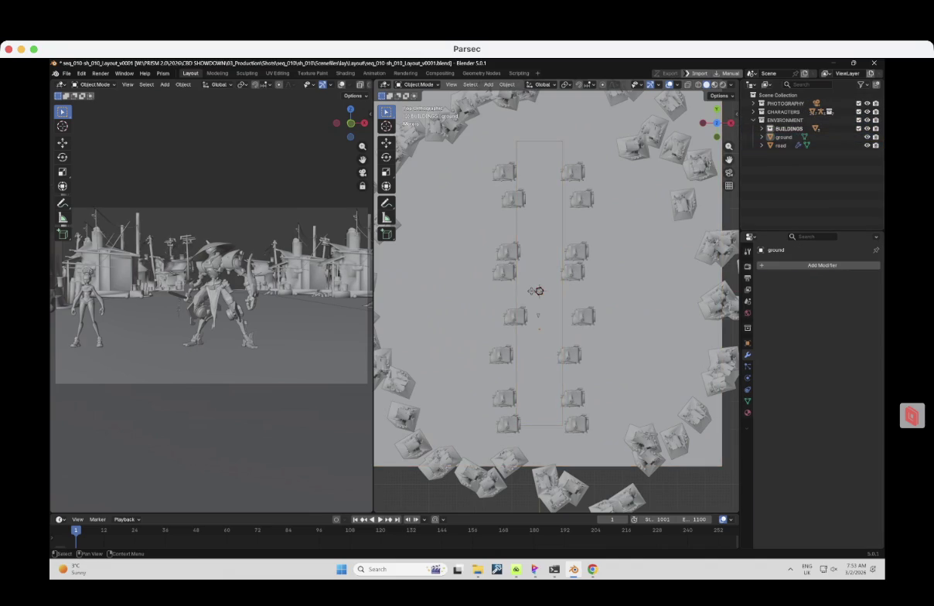
{"action": "key", "text": "ctrl+s"}
Step: Orbit down to street level and select the houseB.001 row
{"action": "middle_click_drag", "start_coordinate": [557, 348], "coordinate": [557, 270]}
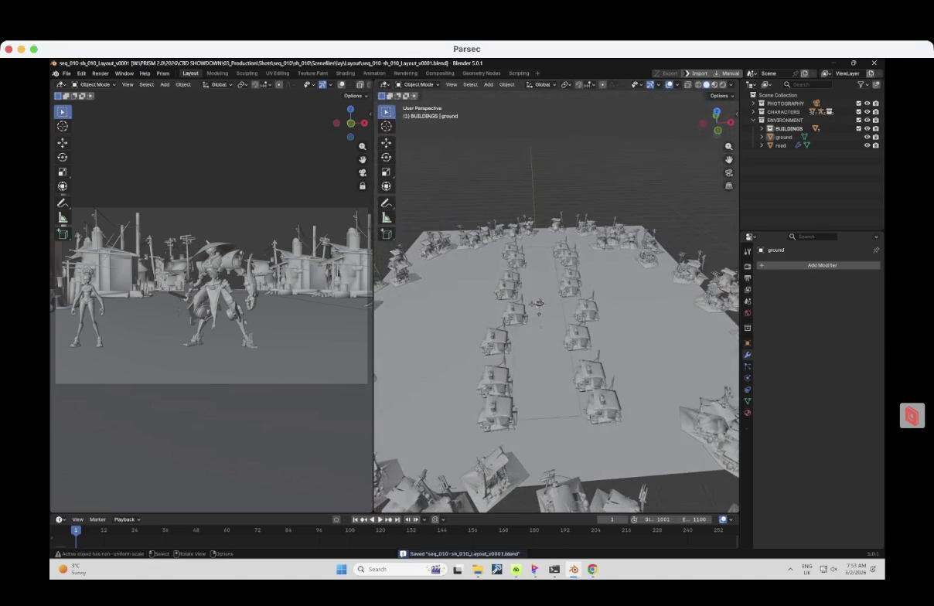
{"action": "middle_click_drag", "start_coordinate": [556, 347], "coordinate": [556, 278]}
{"action": "middle_click_drag", "start_coordinate": [556, 348], "coordinate": [557, 286]}
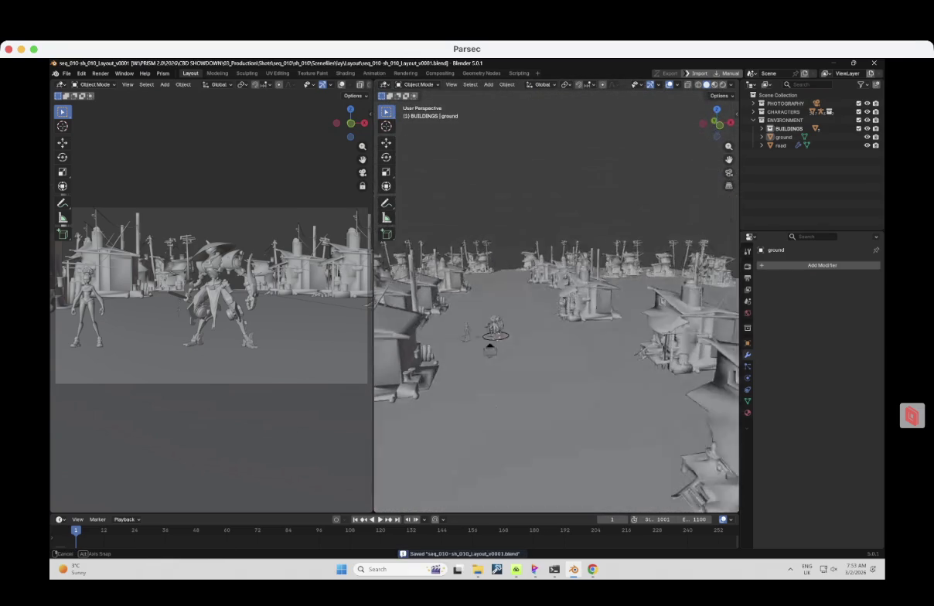
{"action": "middle_click_drag", "start_coordinate": [556, 347], "coordinate": [556, 309]}
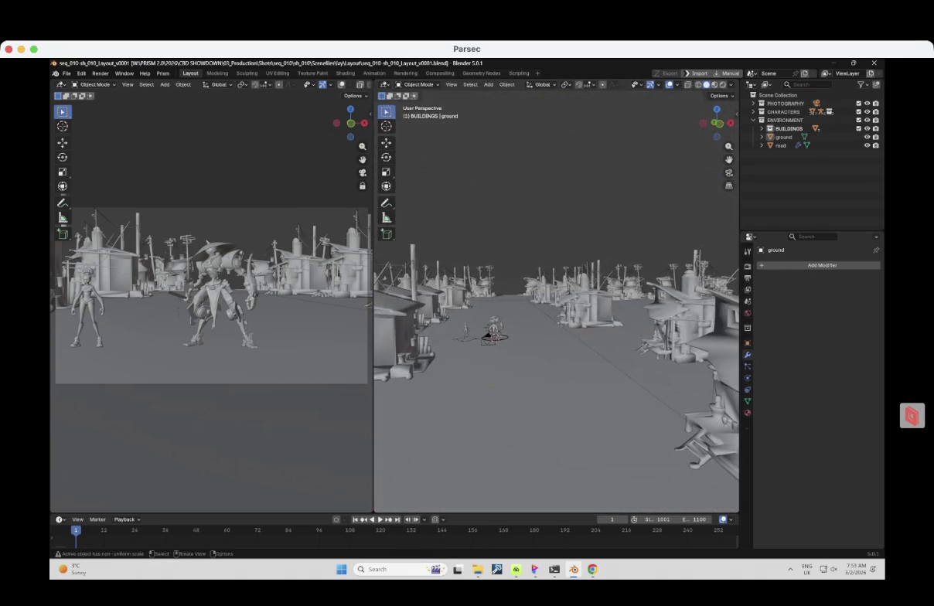
{"action": "left_click", "coordinate": [406, 302]}
{"action": "mouse_move", "coordinate": [557, 348]}
{"action": "middle_mouse_down"}
{"action": "mouse_move", "coordinate": [556, 325]}
{"action": "mouse_move", "coordinate": [556, 371]}
{"action": "middle_mouse_up"}
Step: Adjust houseB.001's array Offset X, keeping it at -1.852
{"action": "left_click_drag", "start_coordinate": [832, 322], "coordinate": [847, 323]}
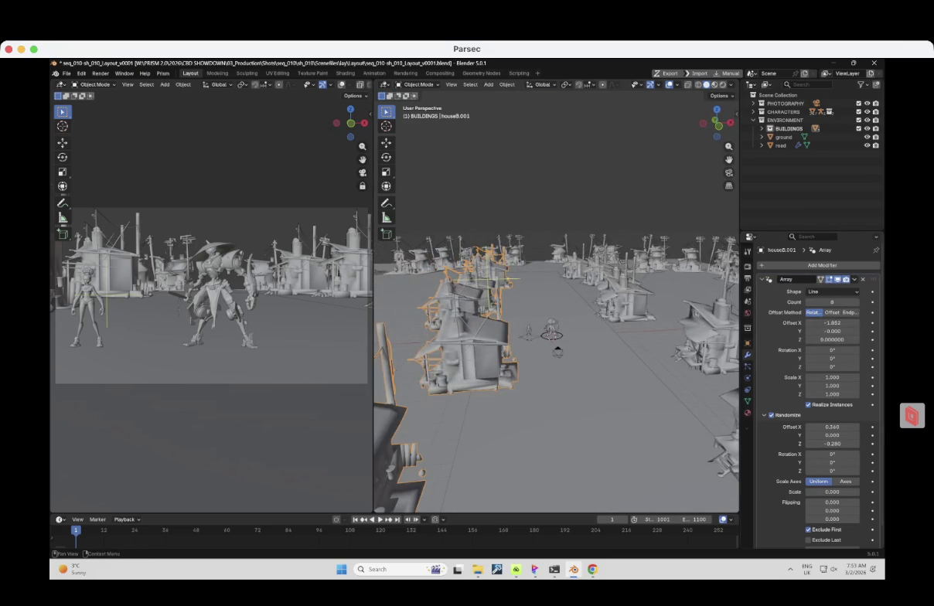
{"action": "double_click", "coordinate": [831, 322]}
{"action": "key", "text": "Home"}
{"action": "key", "text": "Return"}
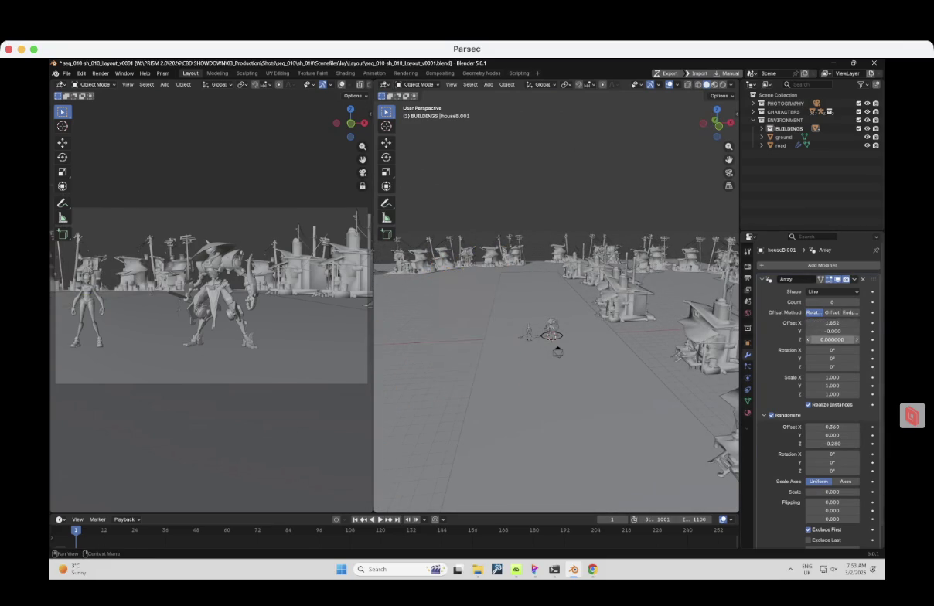
{"action": "key", "text": "minus"}
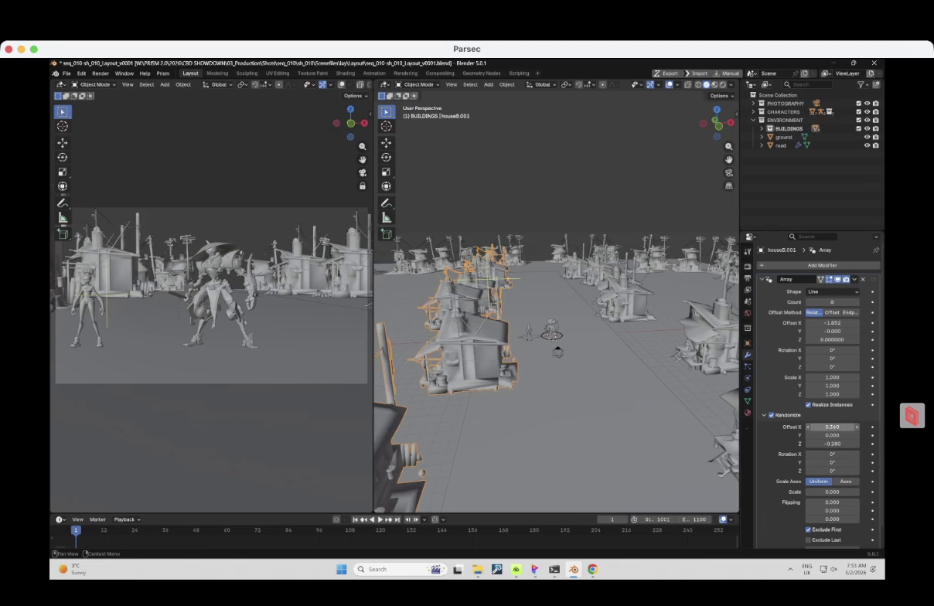
Step: Set houseB.001's randomize Offset X to 0.420 and Offset Z to 0.280
{"action": "left_click_drag", "start_coordinate": [831, 427], "coordinate": [832, 436]}
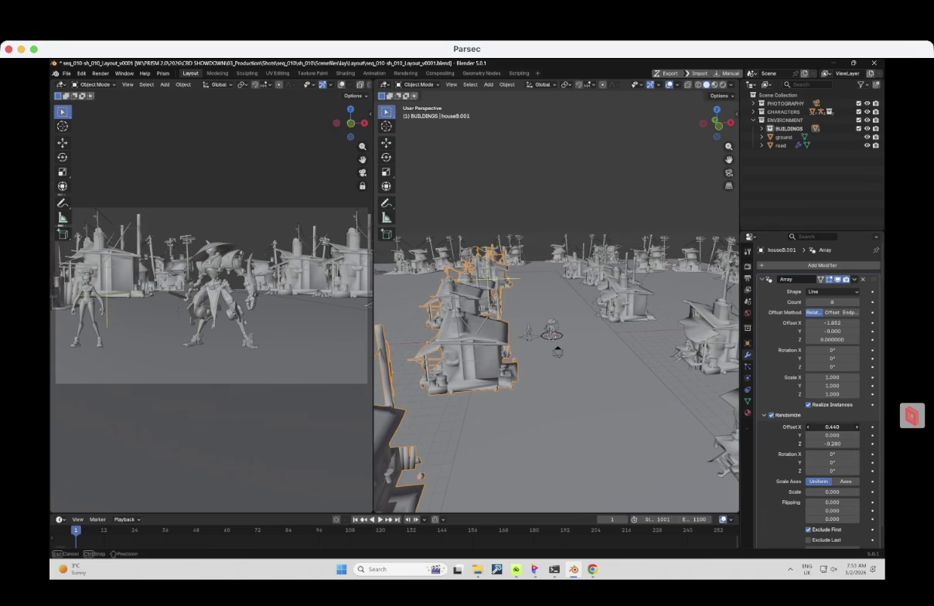
{"action": "left_click", "coordinate": [832, 444]}
{"action": "left_click", "coordinate": [809, 444]}
{"action": "key", "text": "Delete"}
{"action": "key", "text": "Return"}
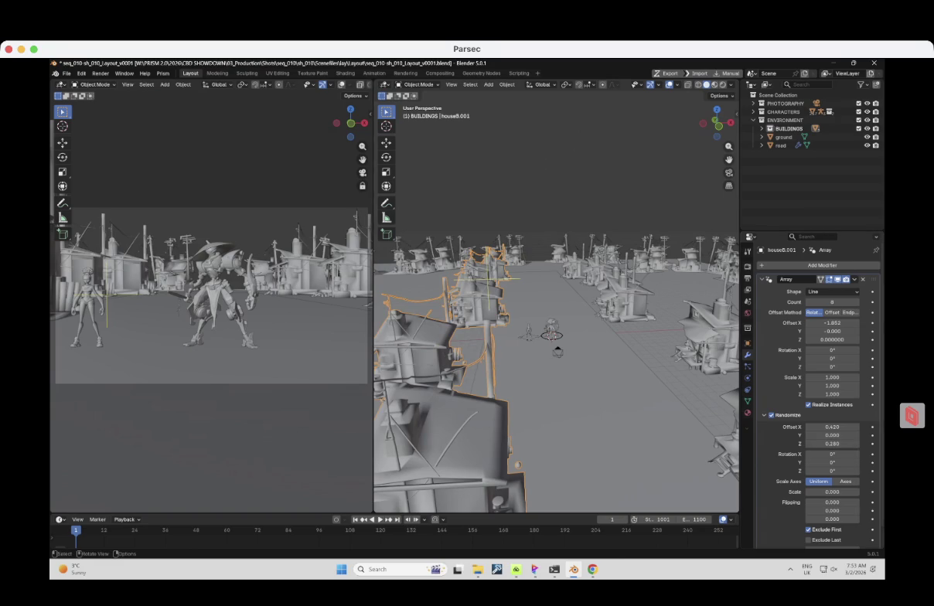
{"action": "middle_click_drag", "start_coordinate": [556, 324], "coordinate": [533, 363]}
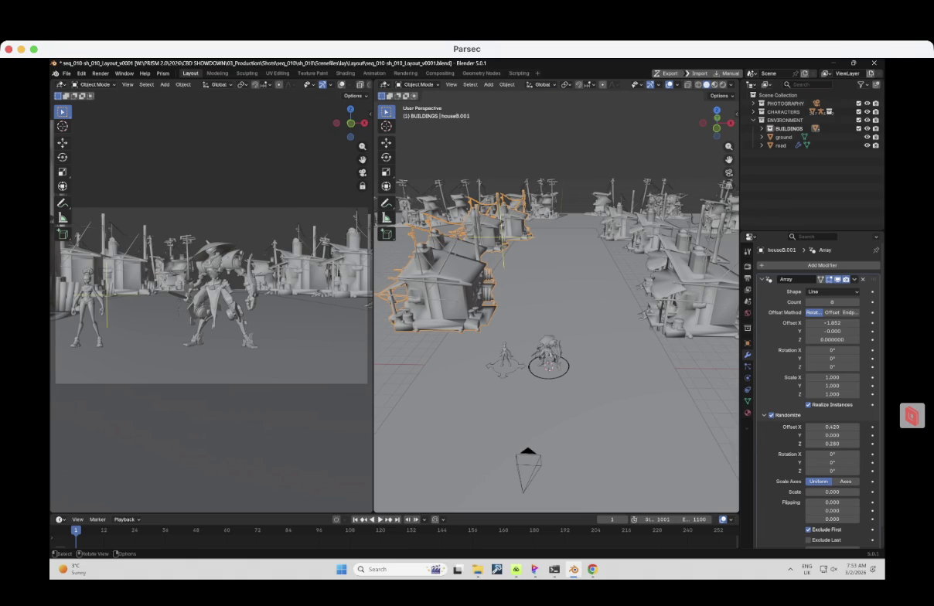
{"action": "left_click", "coordinate": [548, 357]}
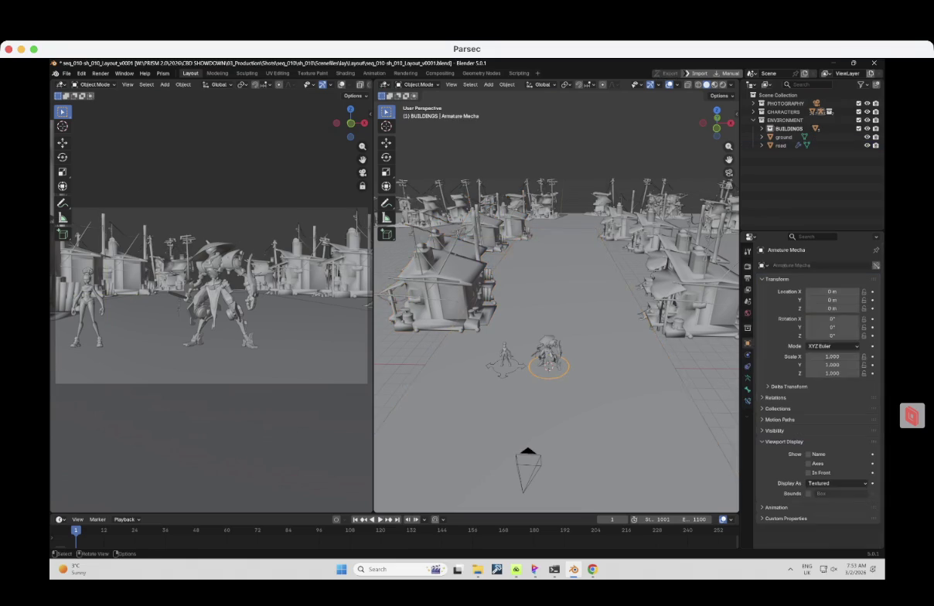
Step: Collapse the ENVIRONMENT collection after checking its ground entry and Outliner filters
{"action": "left_click", "coordinate": [753, 120]}
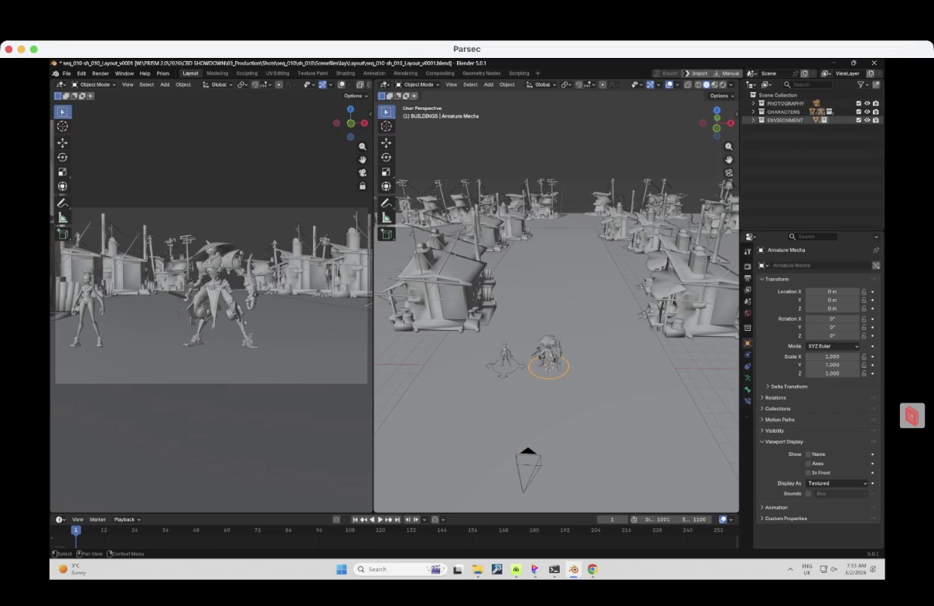
{"action": "left_click", "coordinate": [785, 120]}
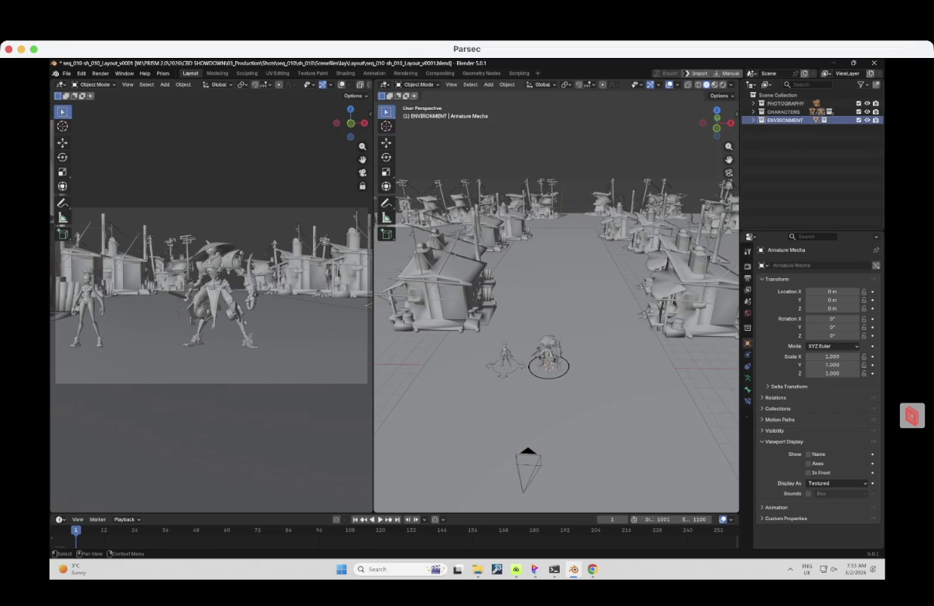
{"action": "left_click", "coordinate": [753, 120]}
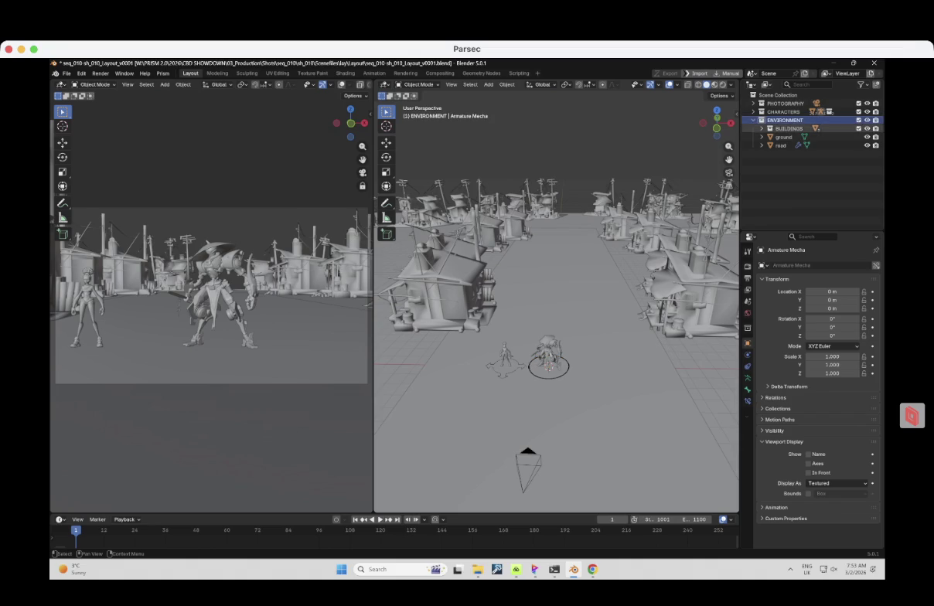
{"action": "left_click", "coordinate": [783, 137]}
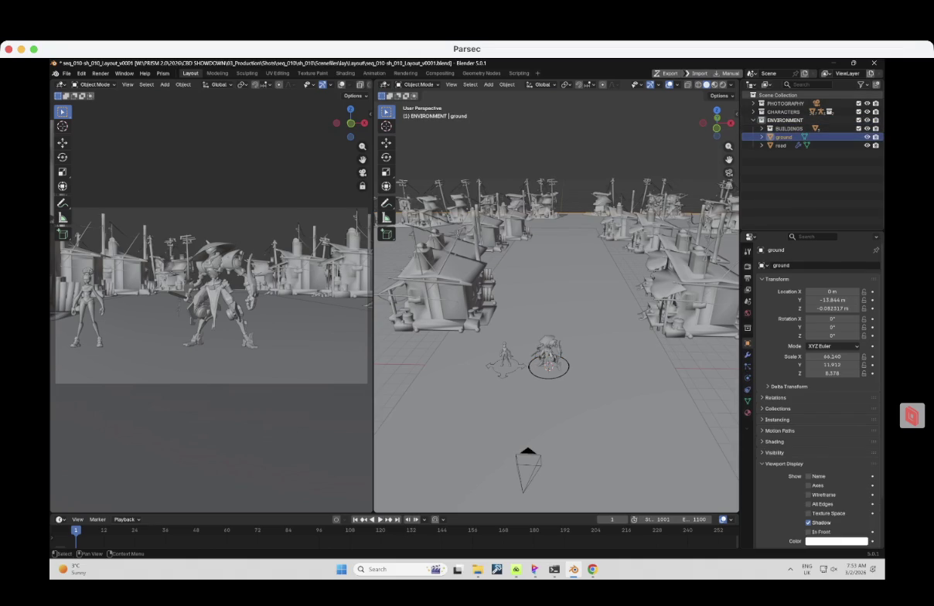
{"action": "left_click", "coordinate": [861, 85]}
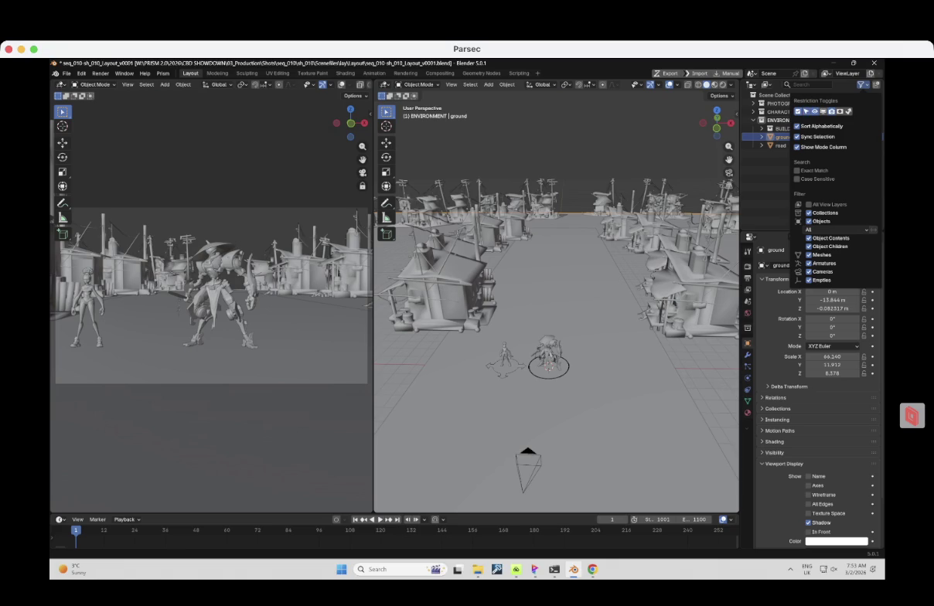
{"action": "key", "text": "alt+a"}
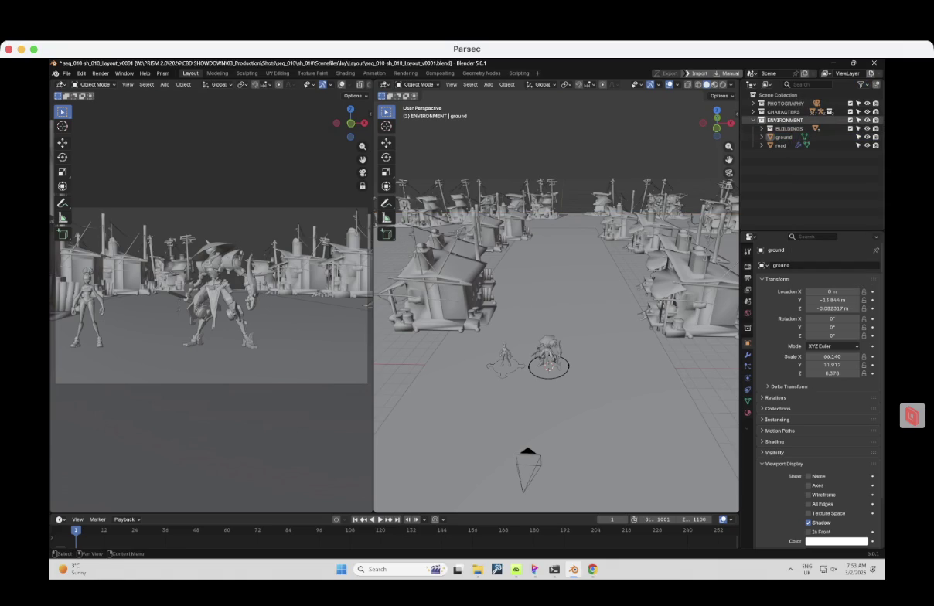
{"action": "left_click", "coordinate": [754, 119]}
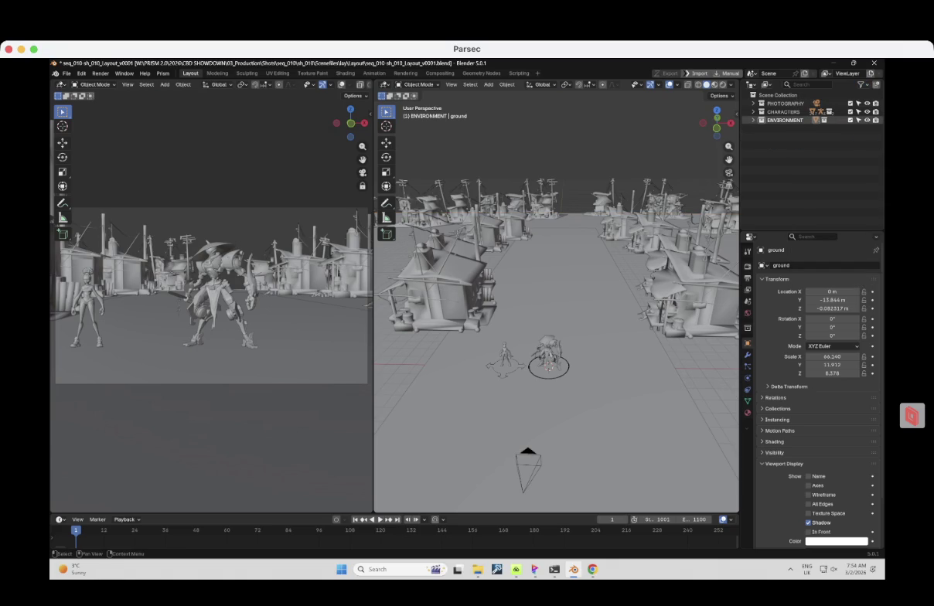
{"action": "middle_click_drag", "start_coordinate": [556, 325], "coordinate": [541, 309]}
Step: Select both characters and play their animation, stopping back at frame 1
{"action": "left_click", "coordinate": [547, 357]}
{"action": "key", "text": "space"}
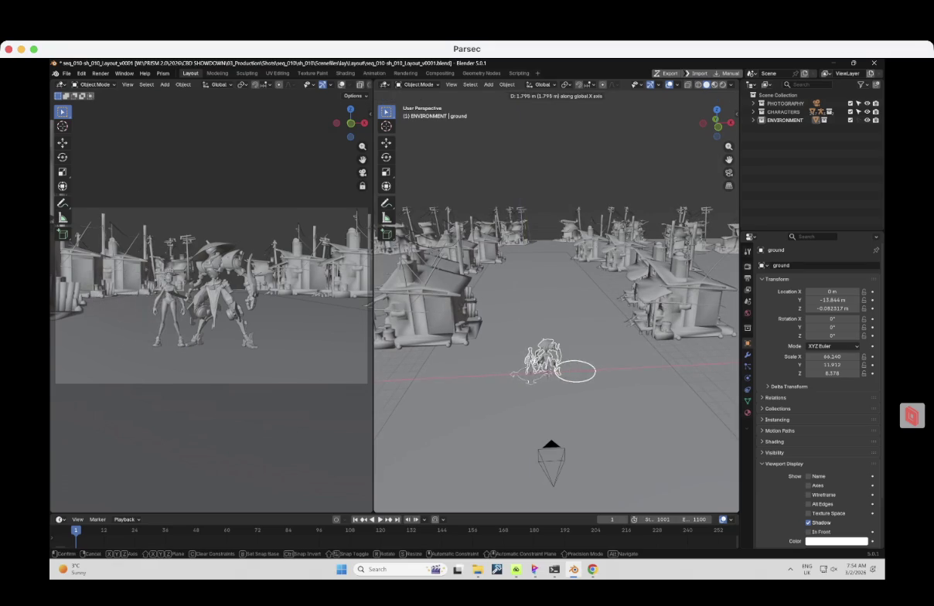
{"action": "key", "text": "Escape"}
{"action": "scroll", "coordinate": [557, 309], "scroll_direction": "up", "scroll_amount": 2}
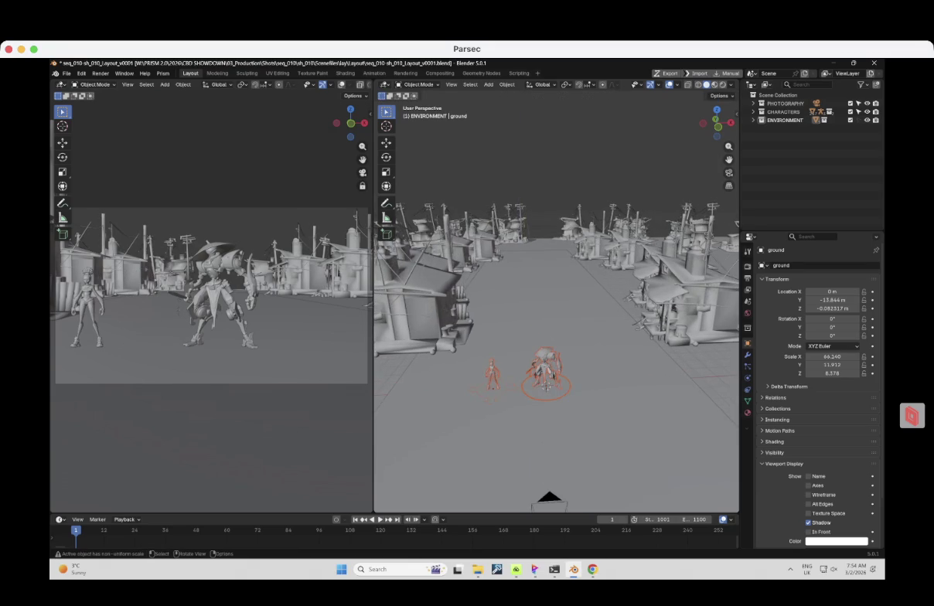
Step: Zoom in and select the Armature Mecha rig, then the mecha's geo mesh
{"action": "left_click", "coordinate": [547, 386]}
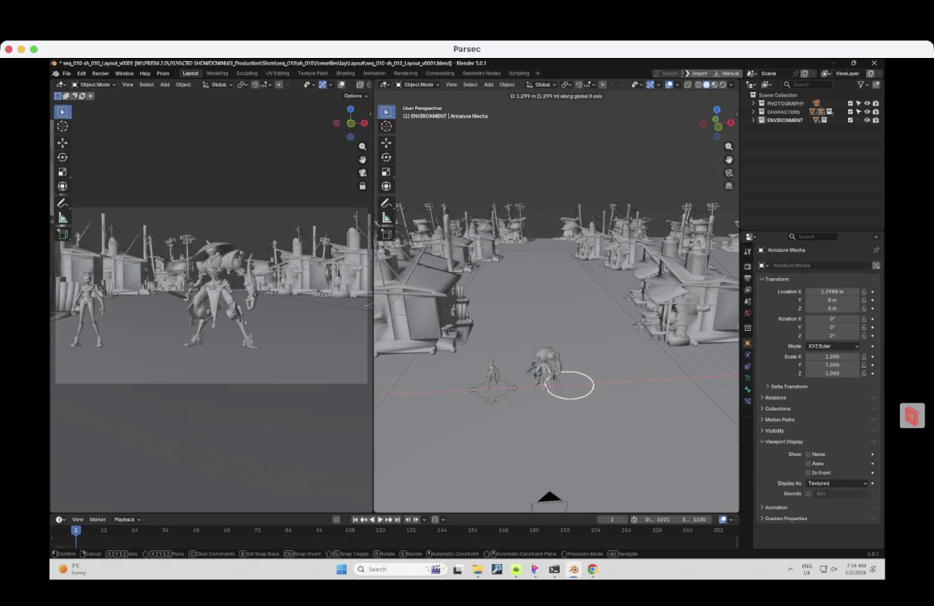
{"action": "scroll", "coordinate": [546, 386], "scroll_direction": "up", "scroll_amount": 1}
{"action": "scroll", "coordinate": [555, 301], "scroll_direction": "up", "scroll_amount": 3}
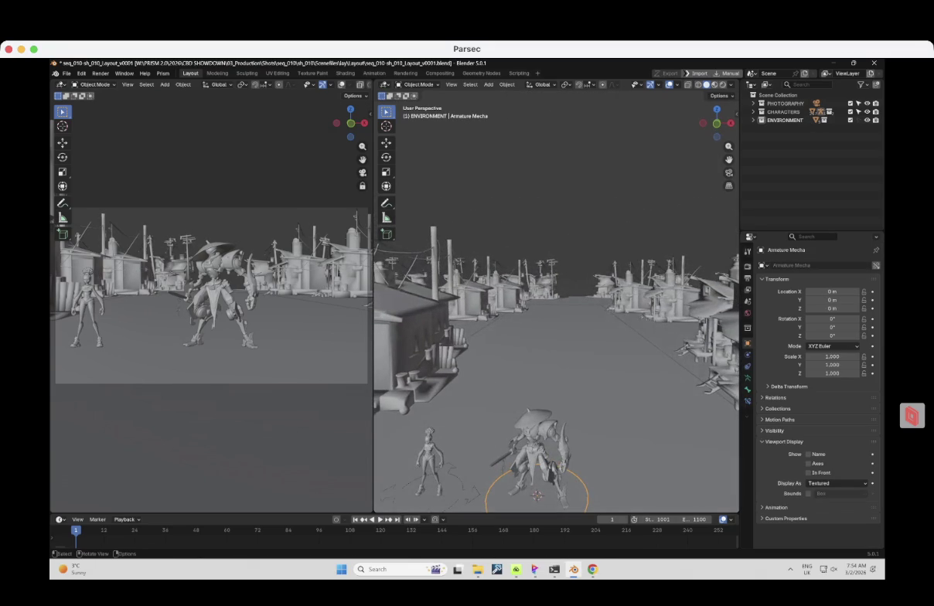
{"action": "key", "text": "alt+a"}
{"action": "left_click", "coordinate": [546, 440]}
Step: Orbit to look down on the characters, then select Nafula and the Armature Mecha rig
{"action": "key", "text": "grave"}
{"action": "key", "text": "Escape"}
{"action": "key", "text": "alt+a"}
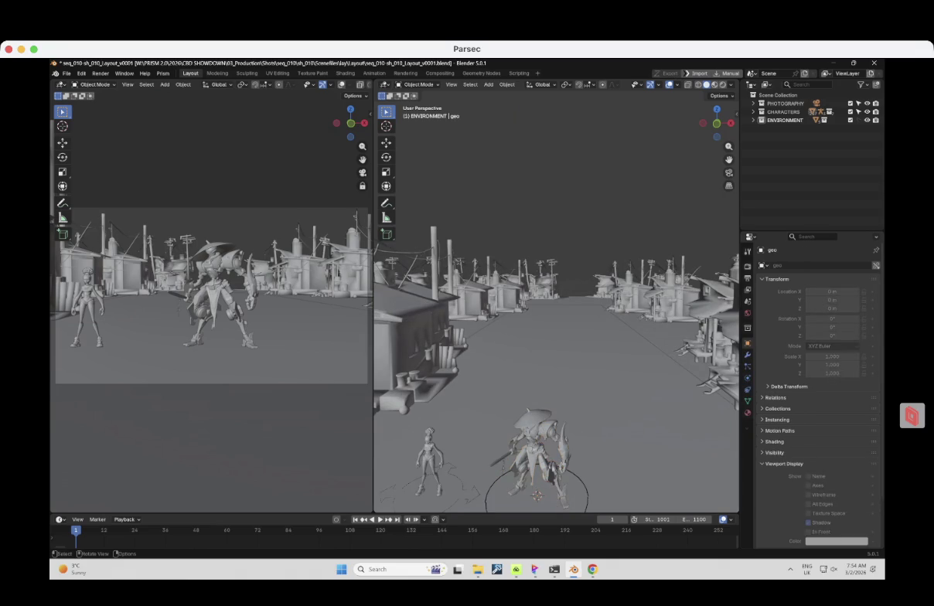
{"action": "key", "text": "grave"}
{"action": "key", "text": "Escape"}
{"action": "mouse_move", "coordinate": [557, 310]}
{"action": "middle_mouse_down"}
{"action": "mouse_move", "coordinate": [557, 340]}
{"action": "mouse_move", "coordinate": [557, 309]}
{"action": "middle_mouse_up"}
{"action": "left_click", "coordinate": [442, 433]}
{"action": "left_click", "coordinate": [539, 443]}
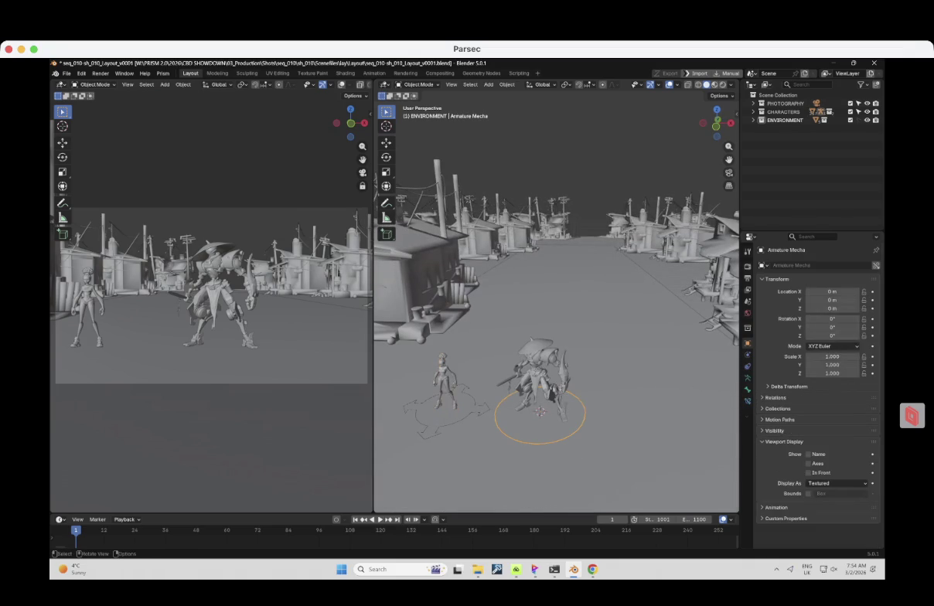
Step: In the Outliner, collapse ENVIRONMENT and expand CHARACTERS and MECHA to show geo.001 and rig.001
{"action": "left_click", "coordinate": [753, 119]}
{"action": "left_click", "coordinate": [753, 120]}
{"action": "left_click", "coordinate": [754, 112]}
{"action": "left_click", "coordinate": [762, 128]}
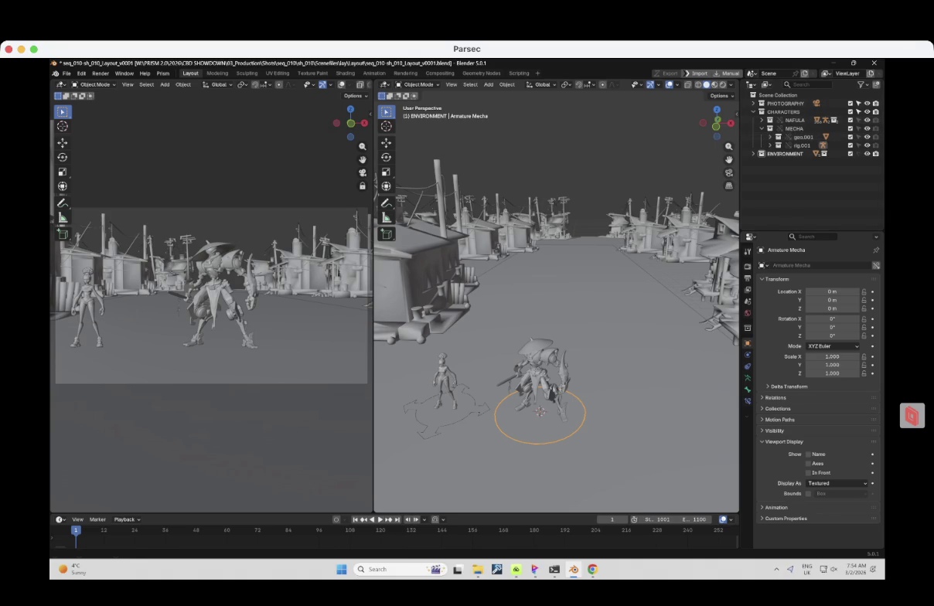
{"action": "key", "text": "super"}
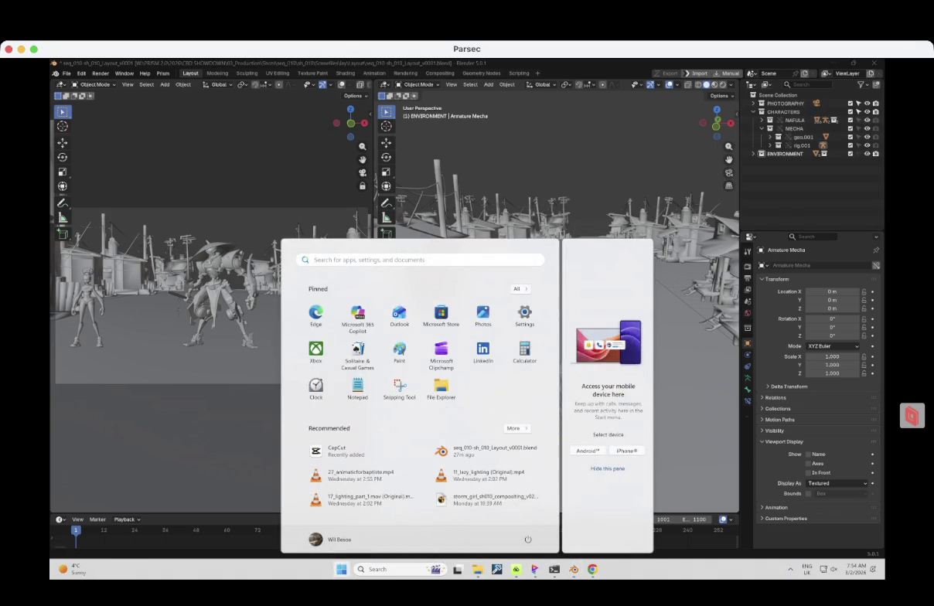
Step: Select the Armature Mecha, show its Item sidebar properties, and open its linked library file
{"action": "key", "text": "super"}
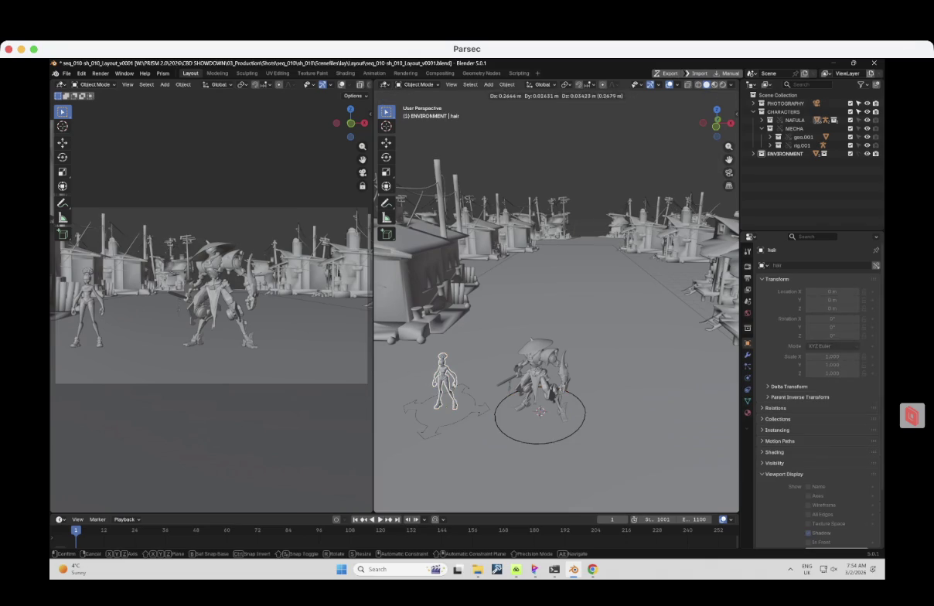
{"action": "left_click", "coordinate": [443, 371]}
{"action": "left_click", "coordinate": [433, 410]}
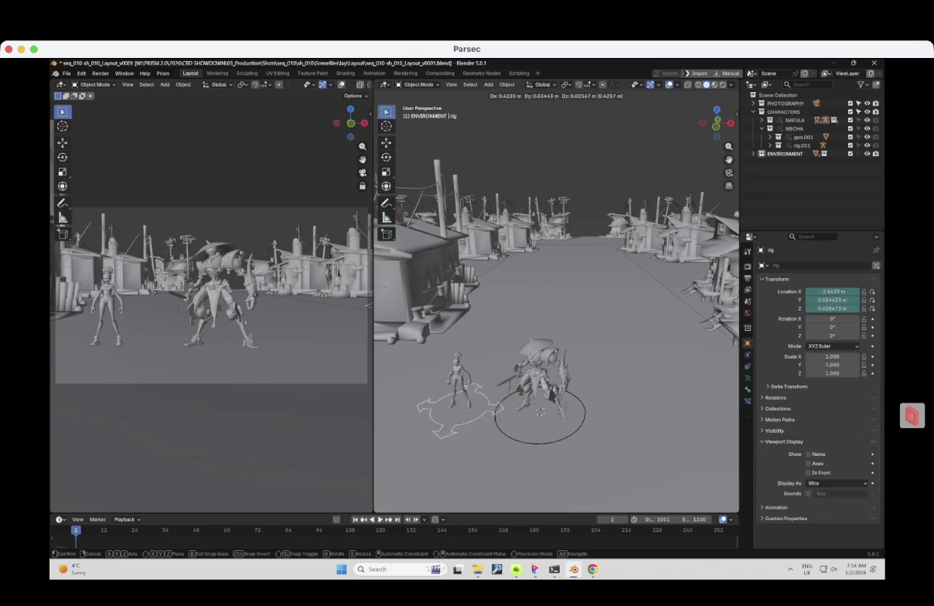
{"action": "left_click", "coordinate": [499, 421]}
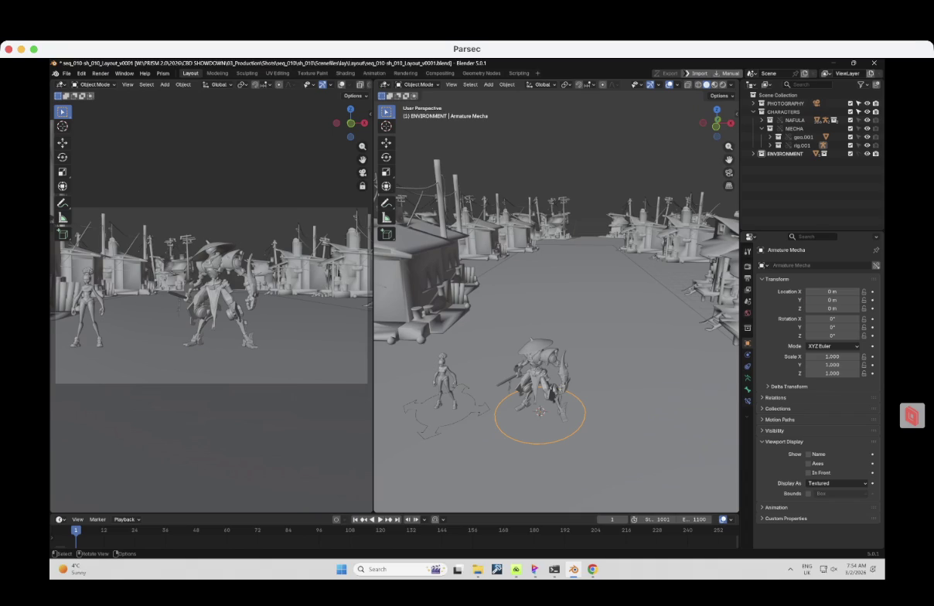
{"action": "key", "text": "n"}
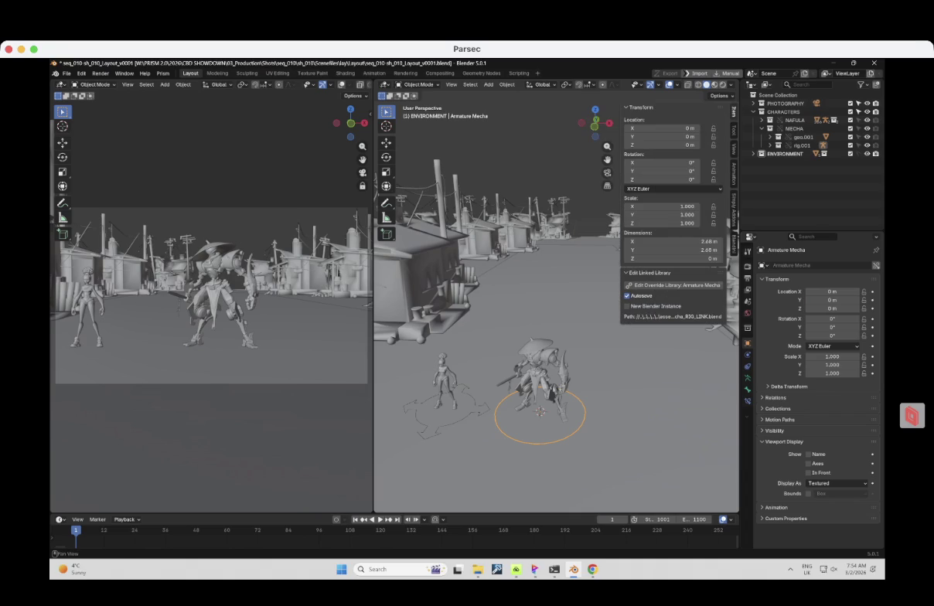
{"action": "left_click", "coordinate": [657, 284]}
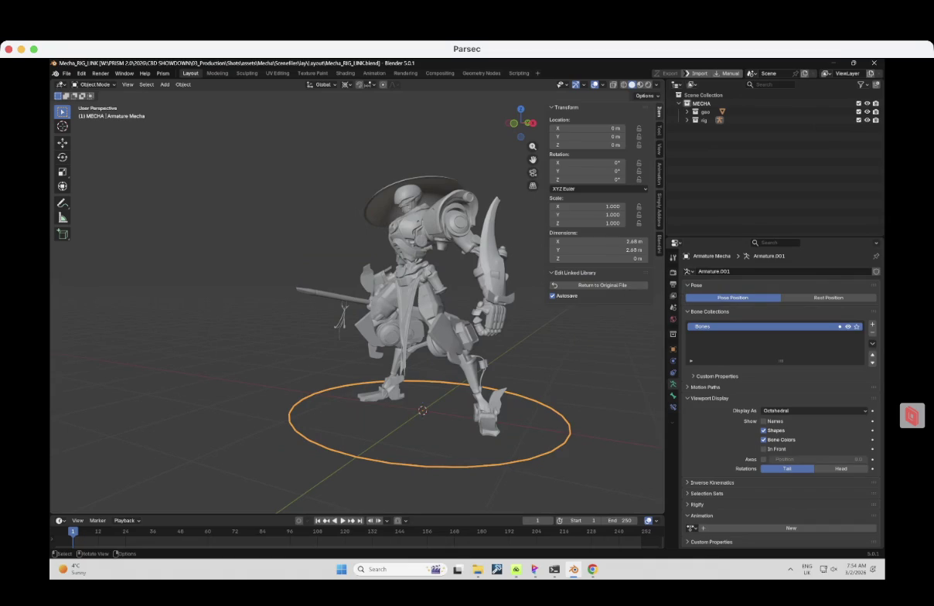
Step: Orbit to face the mecha, select its geo mesh and armature, and cancel the Ctrl+P parenting menu
{"action": "middle_click_drag", "start_coordinate": [355, 309], "coordinate": [402, 309]}
{"action": "left_click", "coordinate": [410, 263]}
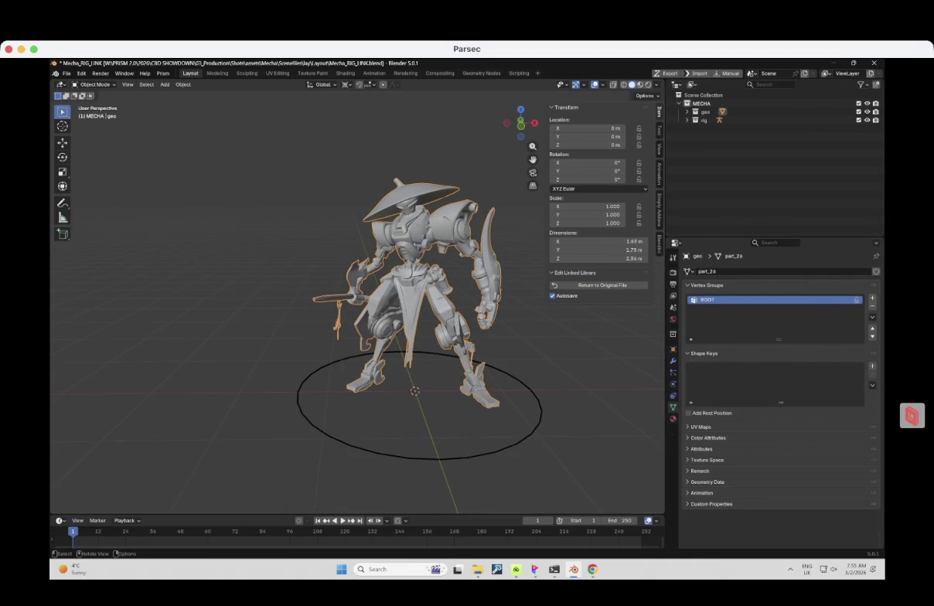
{"action": "left_click", "coordinate": [419, 458]}
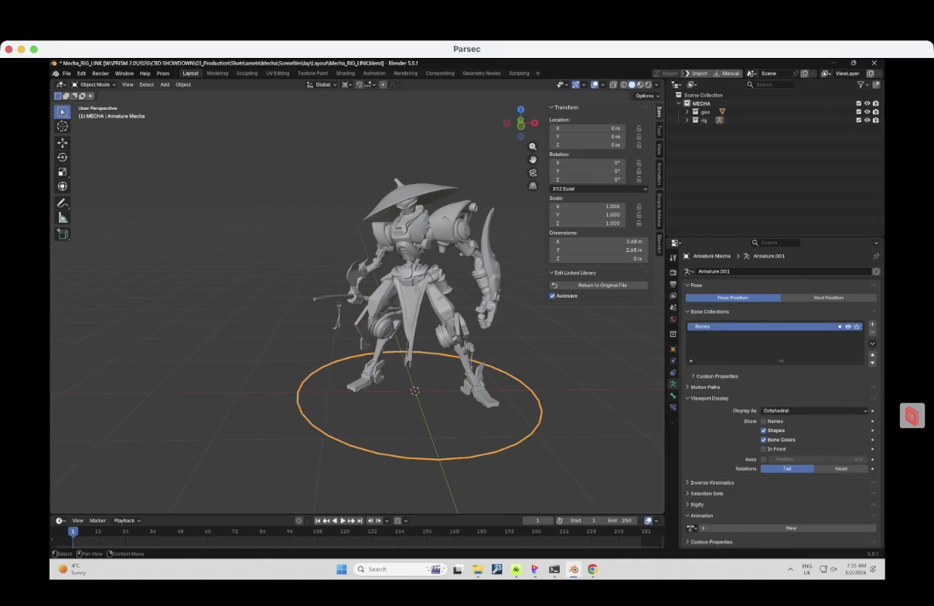
{"action": "left_click", "coordinate": [410, 263], "text": "shift"}
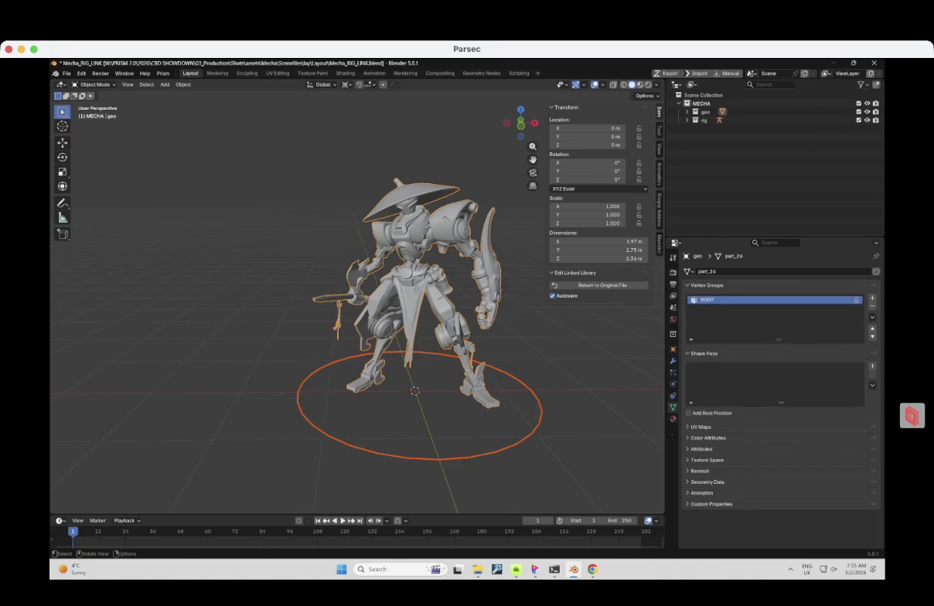
{"action": "key", "text": "ctrl+p"}
{"action": "key", "text": "Escape"}
{"action": "left_click", "coordinate": [419, 458], "text": "shift"}
{"action": "left_click", "coordinate": [419, 457], "text": "shift"}
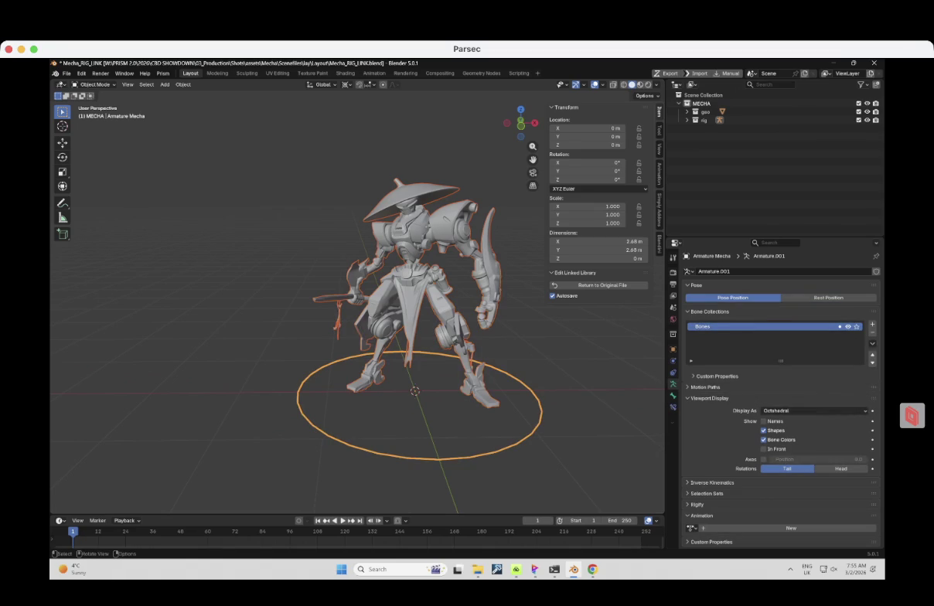
Step: Select the mecha armature and view the ROOT bone's empty Bone Constraints list
{"action": "key", "text": "alt+a"}
{"action": "left_click", "coordinate": [419, 458]}
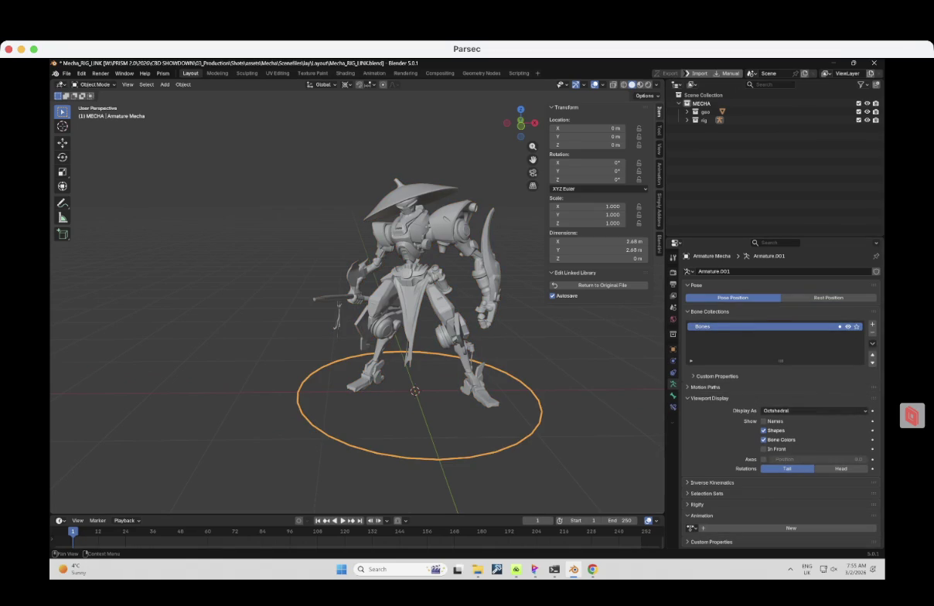
{"action": "left_click", "coordinate": [673, 395]}
{"action": "left_click", "coordinate": [672, 407]}
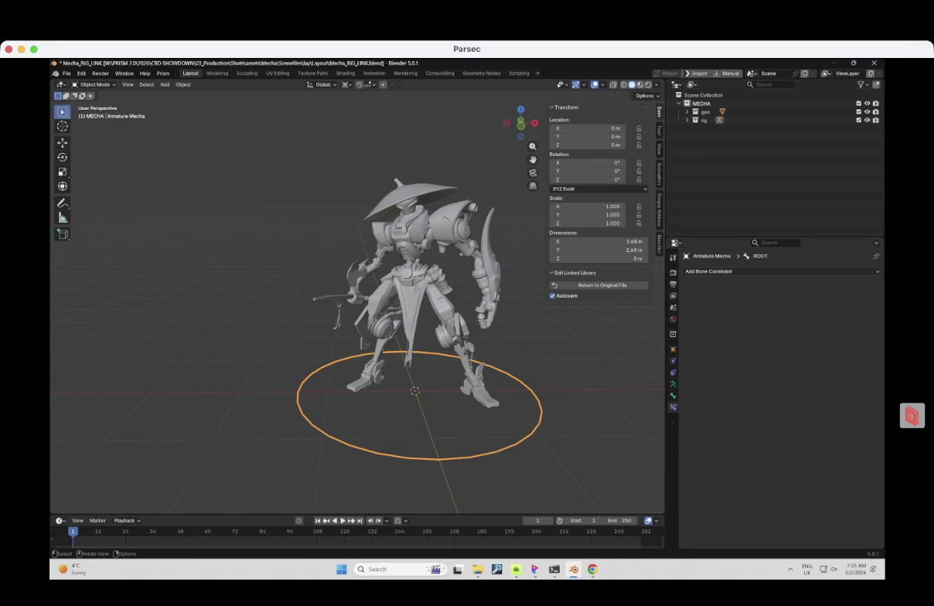
{"action": "left_click", "coordinate": [398, 263]}
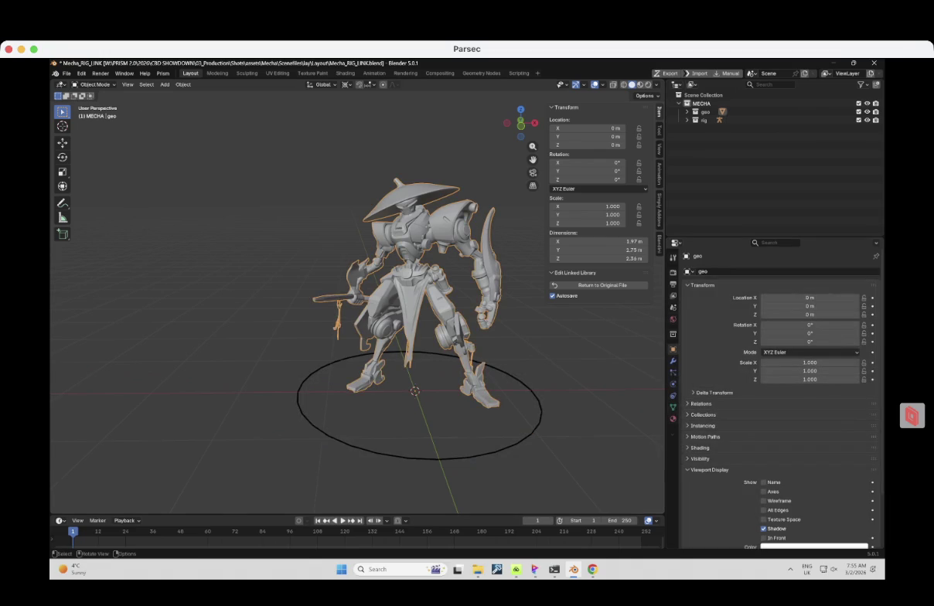
{"action": "left_click", "coordinate": [417, 459]}
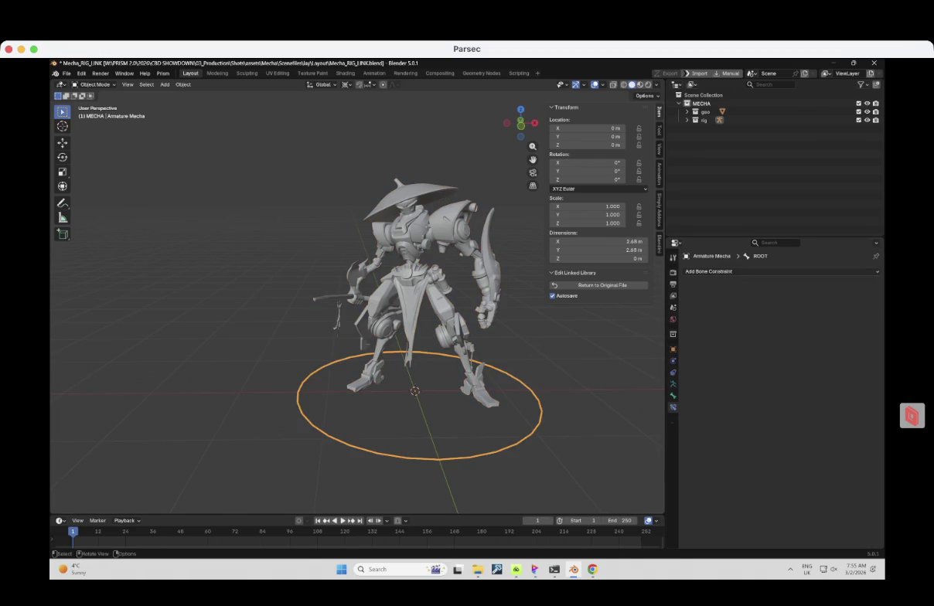
{"action": "key", "text": "alt+a"}
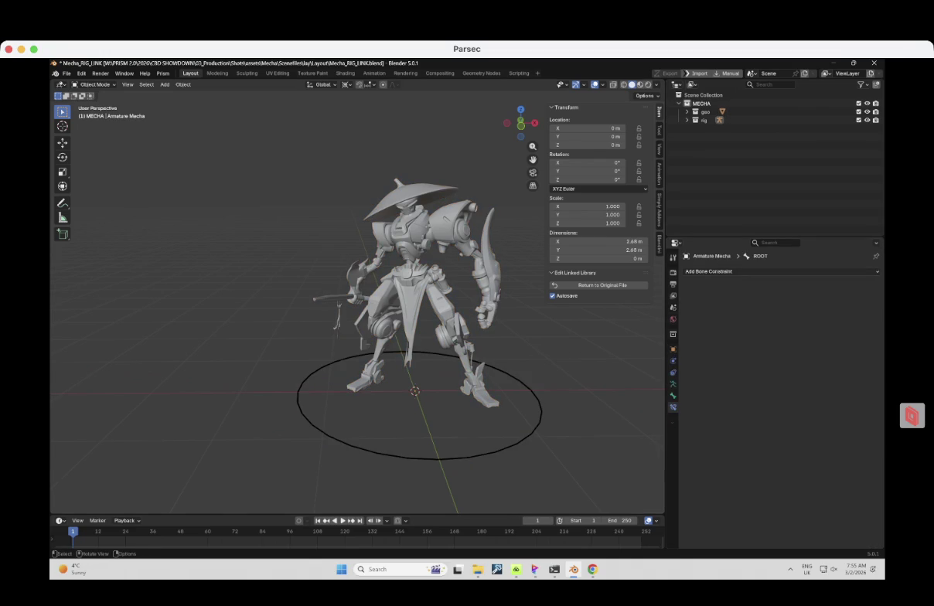
{"action": "left_click", "coordinate": [402, 309], "text": "shift"}
{"action": "left_click", "coordinate": [418, 459], "text": "shift"}
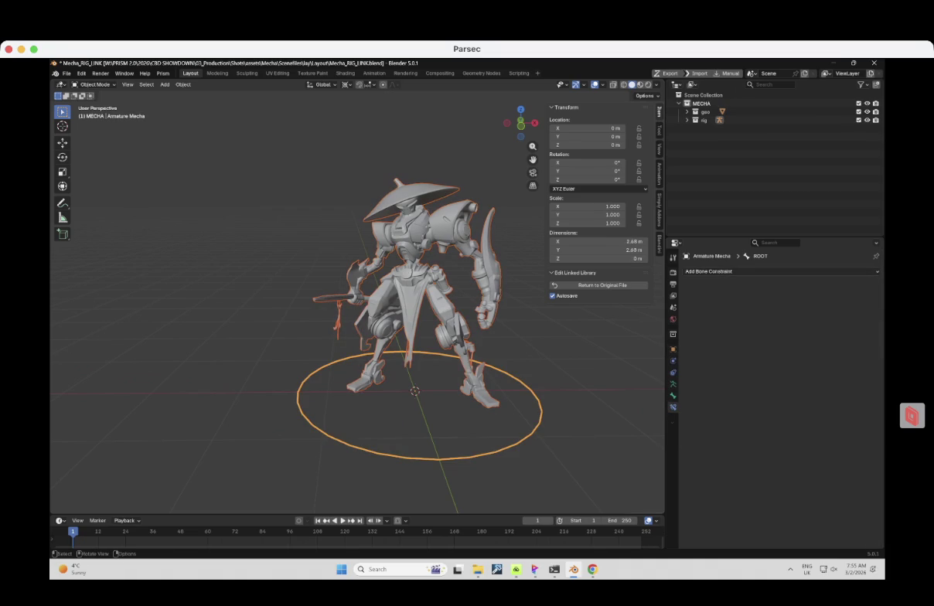
Step: Return to the original street layout file, then open a new Chrome tab
{"action": "left_click", "coordinate": [599, 285]}
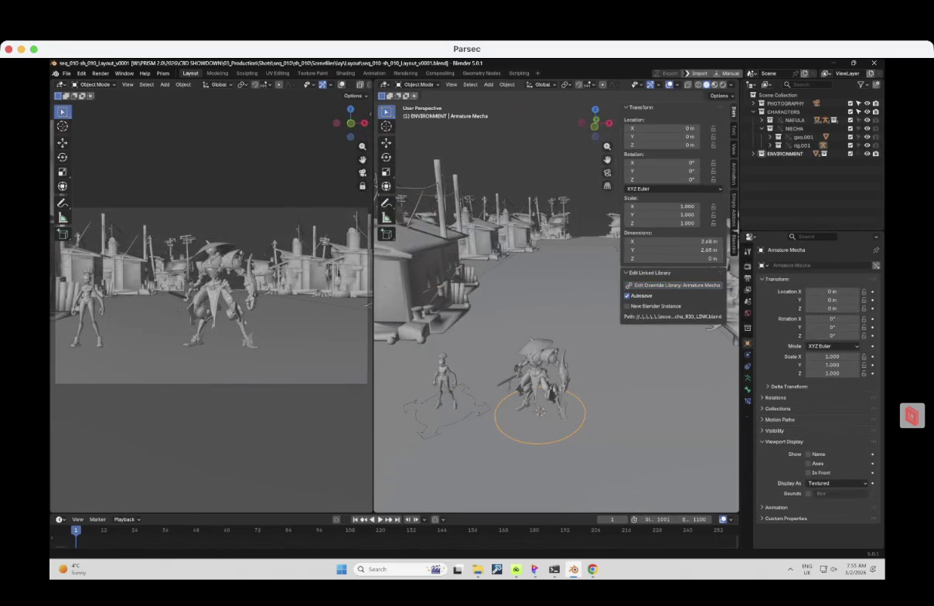
{"action": "mouse_move", "coordinate": [534, 569]}
{"action": "left_click", "coordinate": [573, 514]}
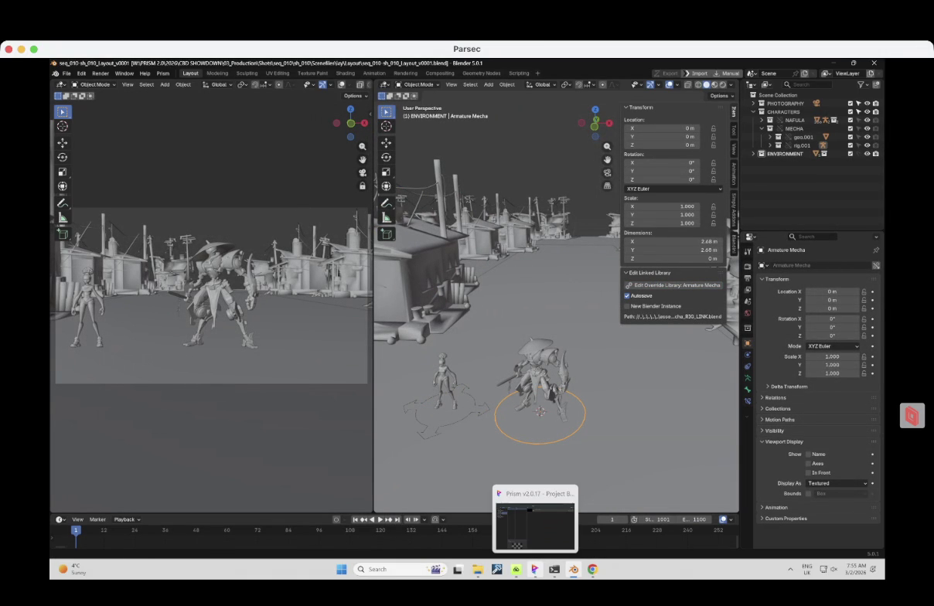
{"action": "key", "text": "alt+Tab"}
{"action": "key", "text": "ctrl+t"}
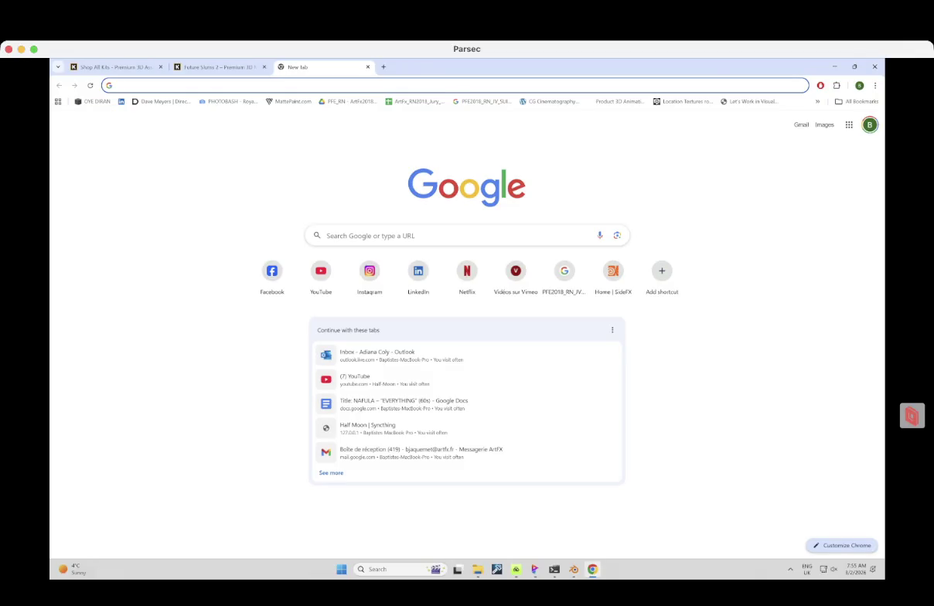
Step: Search 'water tank obj' and open CGTrader's water-tank listings filtered to free models
{"action": "type", "text": "water tank obj"}
{"action": "key", "text": "Return"}
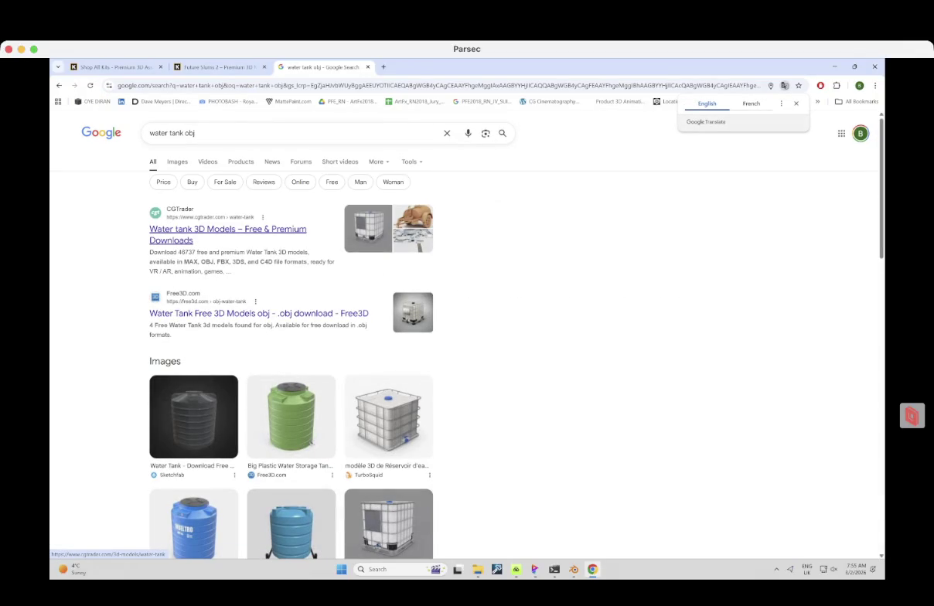
{"action": "left_click", "coordinate": [232, 230]}
{"action": "mouse_move", "coordinate": [477, 570]}
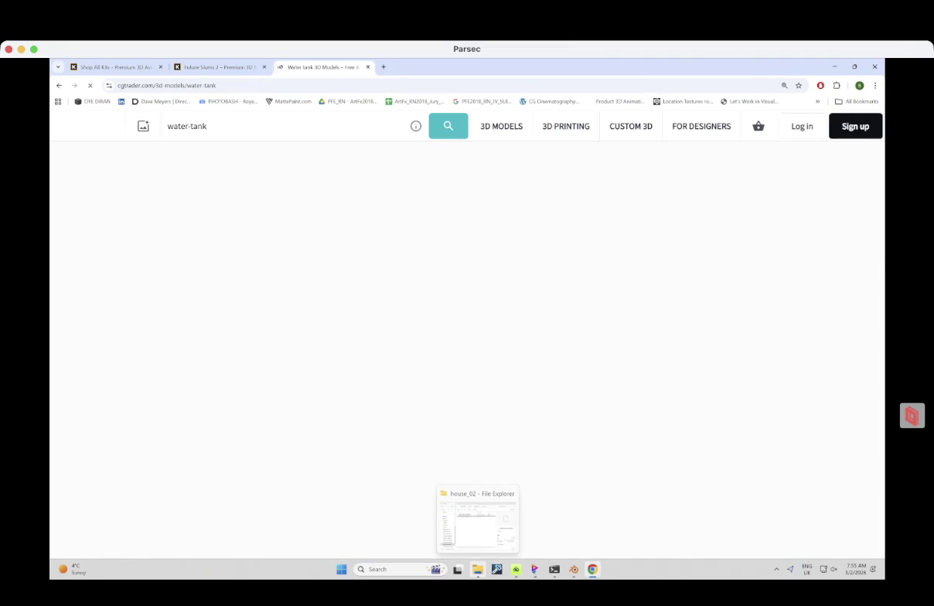
{"action": "left_click", "coordinate": [477, 519]}
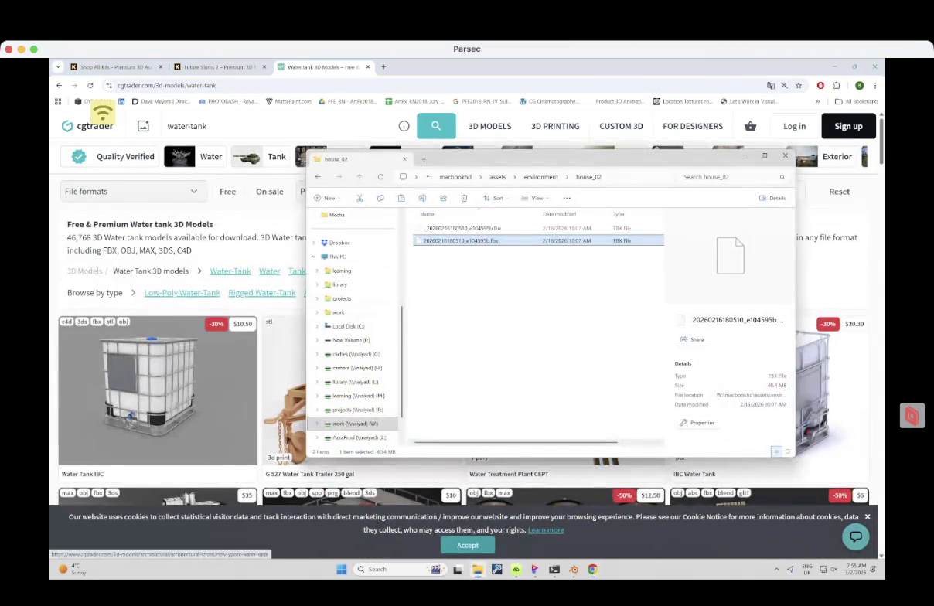
{"action": "left_click", "coordinate": [103, 112]}
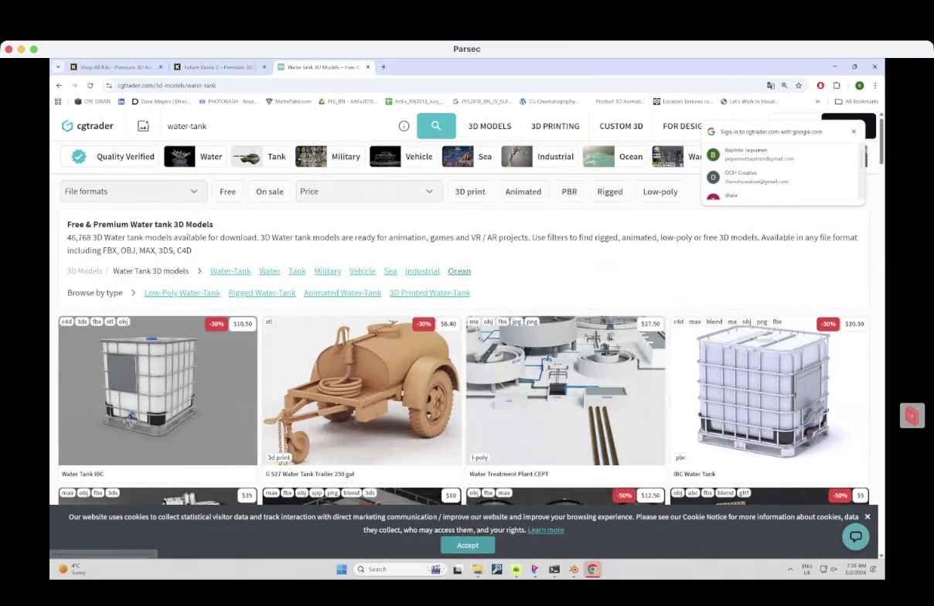
{"action": "left_click", "coordinate": [227, 191]}
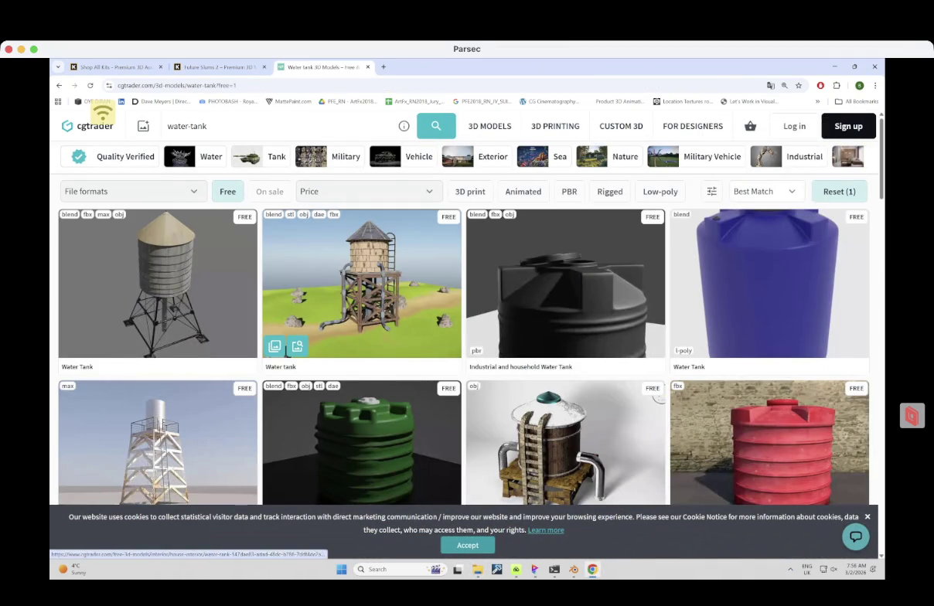
Step: Scroll the free results and open the Stylized Water Tank model page
{"action": "scroll", "coordinate": [286, 267], "scroll_direction": "down", "scroll_amount": 2}
{"action": "scroll", "coordinate": [288, 402], "scroll_direction": "down", "scroll_amount": 1}
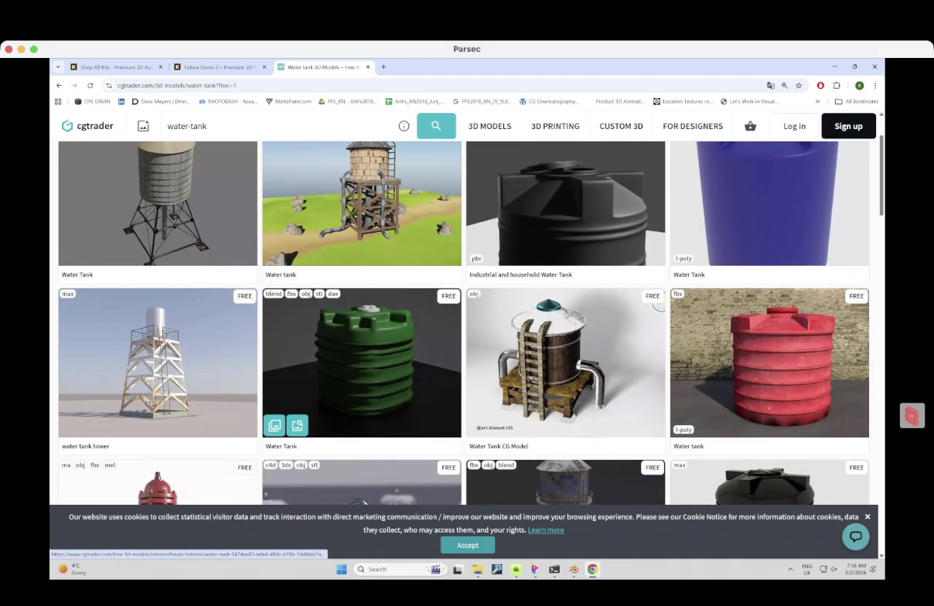
{"action": "scroll", "coordinate": [287, 402], "scroll_direction": "down", "scroll_amount": 1}
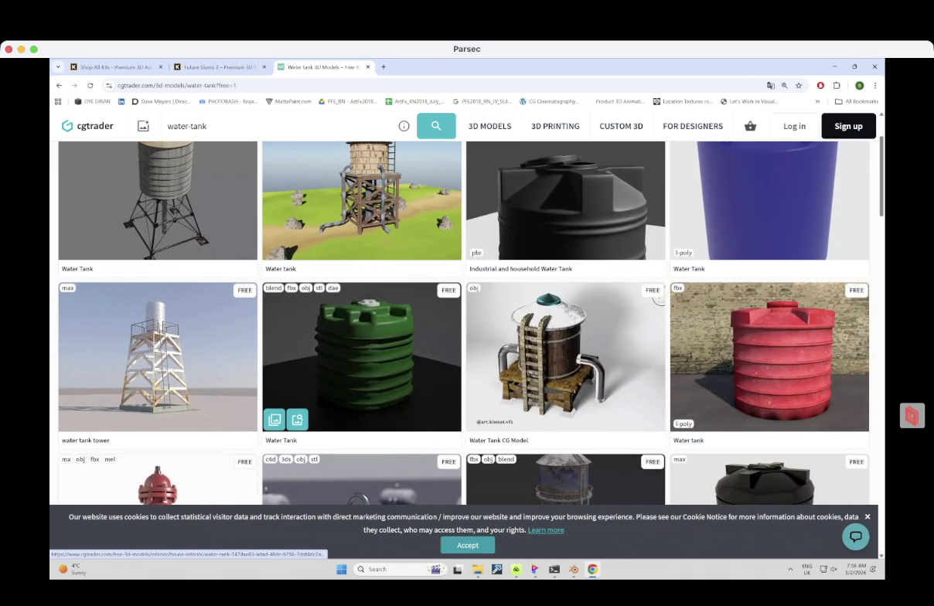
{"action": "scroll", "coordinate": [287, 402], "scroll_direction": "down", "scroll_amount": 1}
{"action": "scroll", "coordinate": [287, 402], "scroll_direction": "down", "scroll_amount": 2}
{"action": "scroll", "coordinate": [287, 402], "scroll_direction": "down", "scroll_amount": 3}
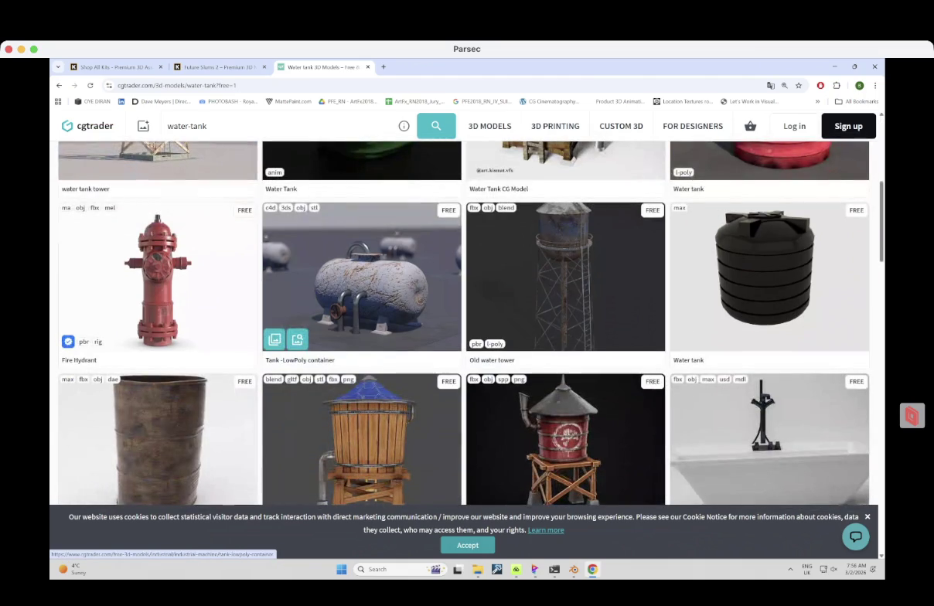
{"action": "scroll", "coordinate": [287, 340], "scroll_direction": "down", "scroll_amount": 1}
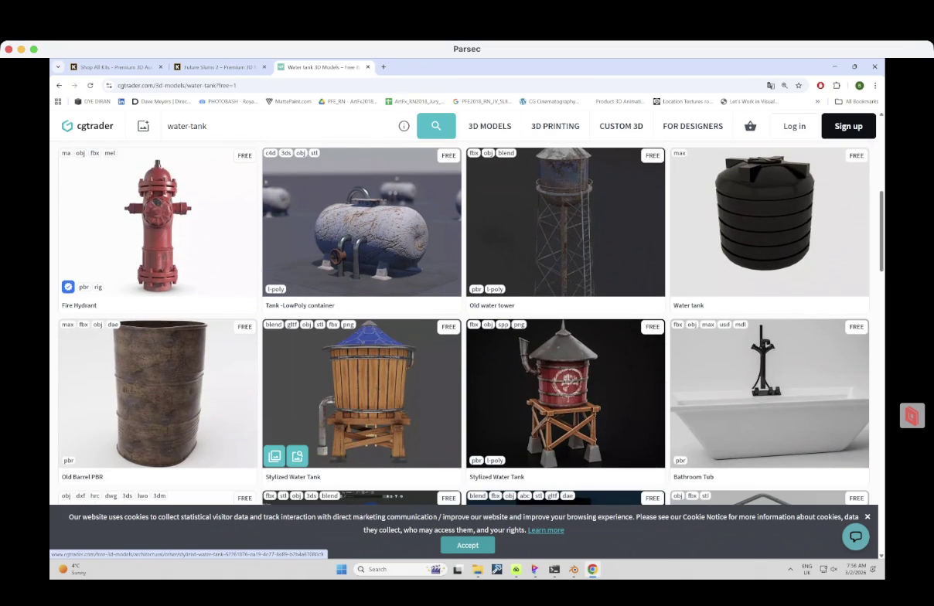
{"action": "left_click", "coordinate": [494, 402]}
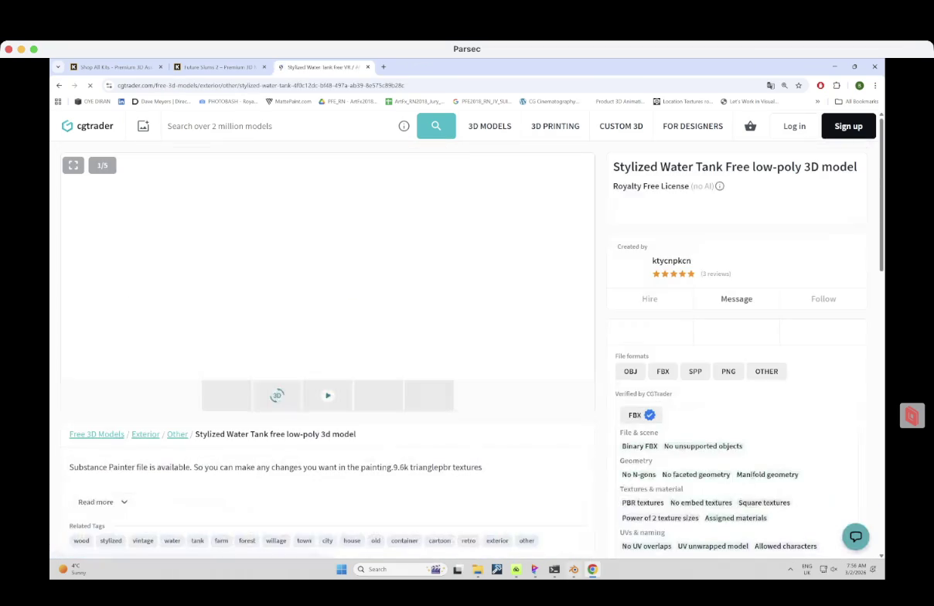
Step: In Prism, show Nafula_RIG_LINK.blend's folder in File Explorer
{"action": "key", "text": "alt+Tab"}
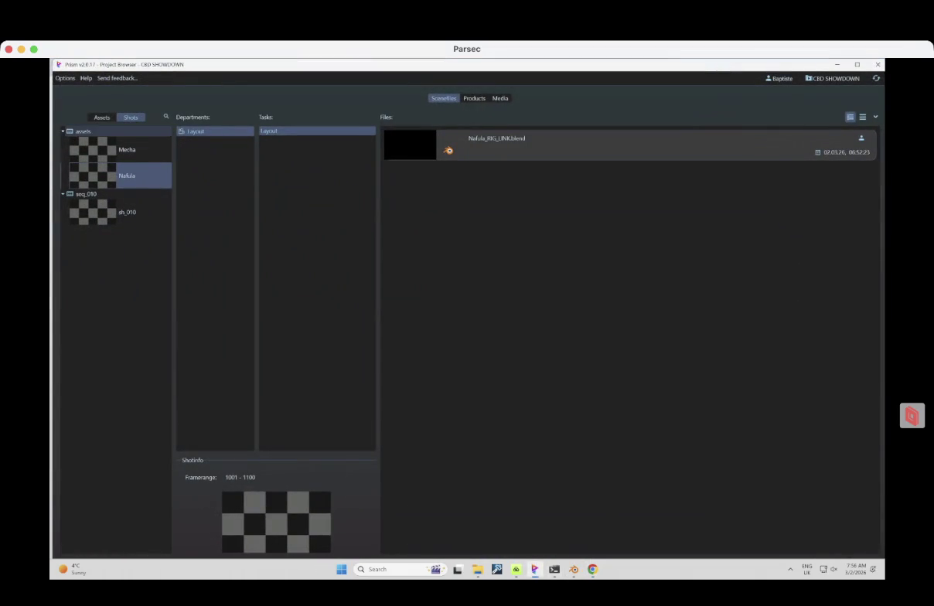
{"action": "right_click", "coordinate": [449, 150]}
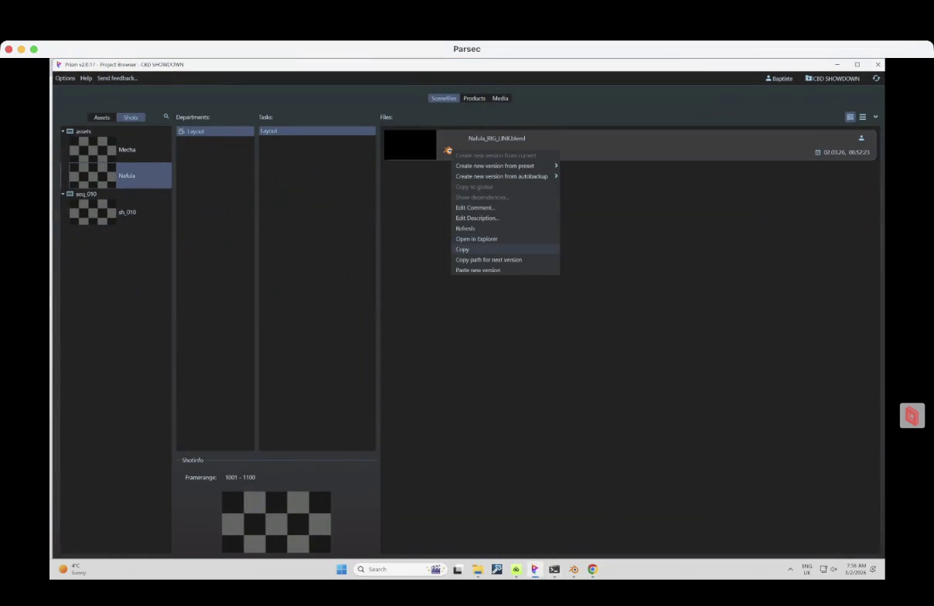
{"action": "left_click", "coordinate": [475, 238]}
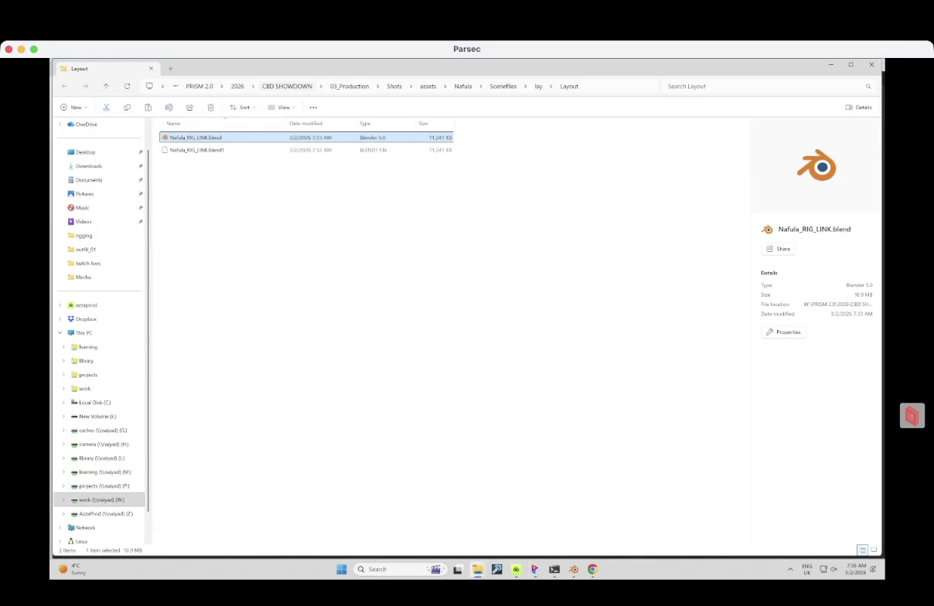
Step: Navigate to the 04_Resources folder inside CBD SHOWDOWN
{"action": "left_click", "coordinate": [287, 86]}
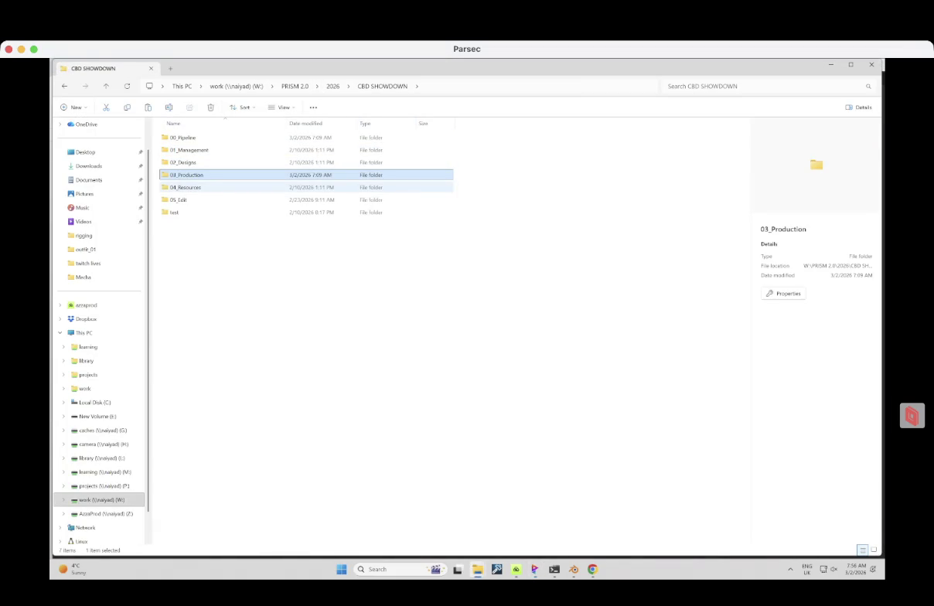
{"action": "double_click", "coordinate": [185, 187]}
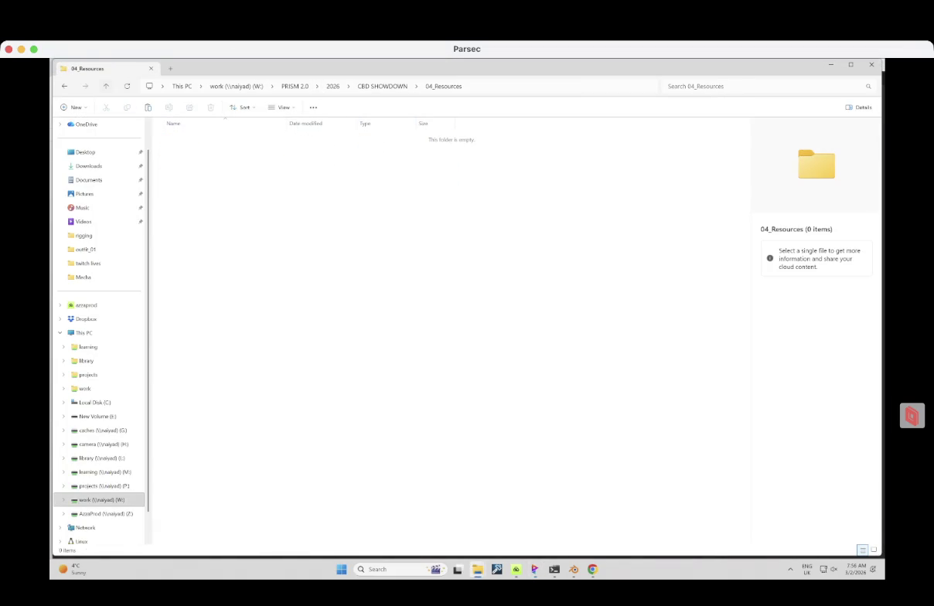
{"action": "left_click", "coordinate": [106, 86]}
{"action": "key", "text": "Return"}
Step: Create a new folder named assets in 04_Resources and copy its full path
{"action": "left_click", "coordinate": [75, 106]}
{"action": "left_click", "coordinate": [78, 122]}
{"action": "type", "text": "assets"}
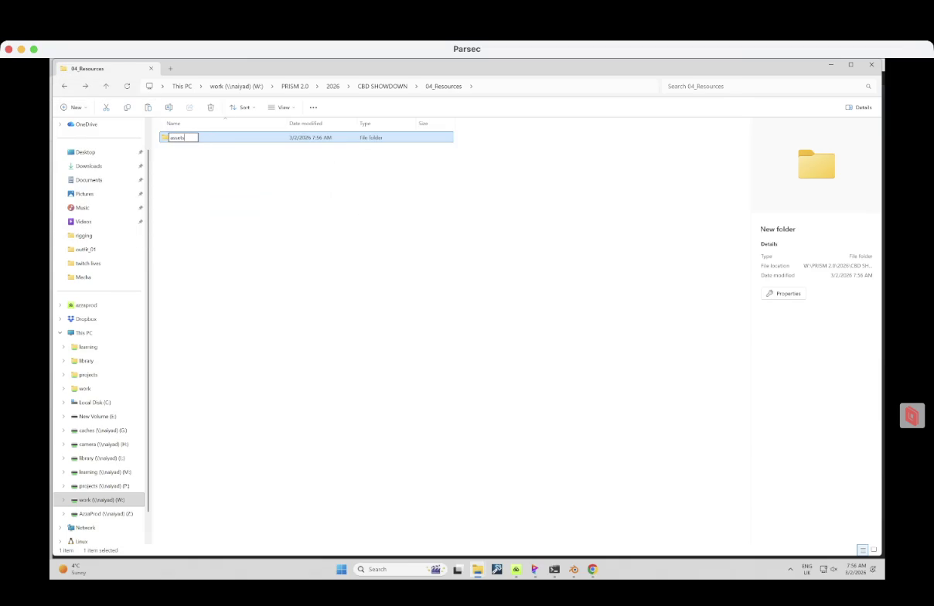
{"action": "key", "text": "Return"}
{"action": "key", "text": "Return"}
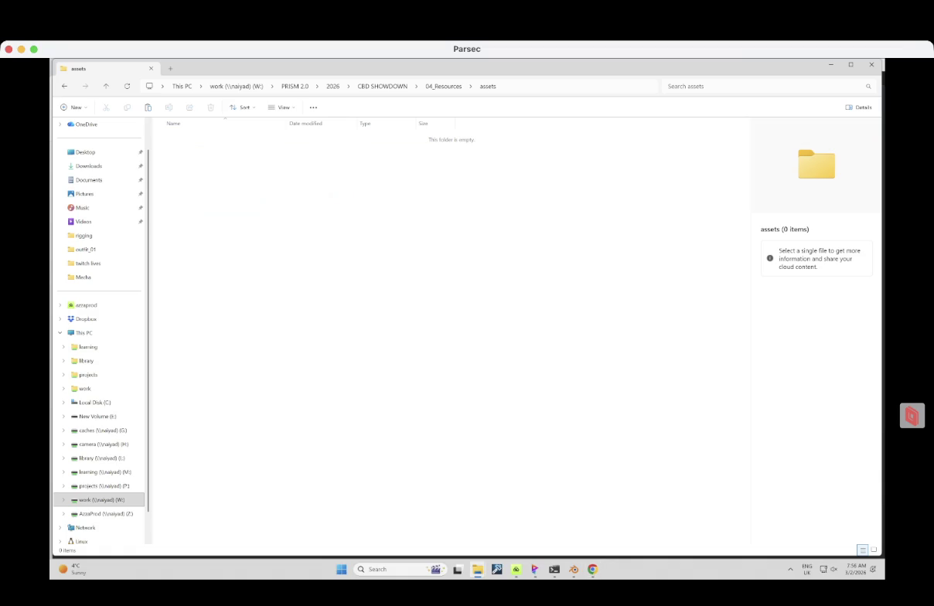
{"action": "key", "text": "ctrl+l"}
{"action": "key", "text": "Escape"}
{"action": "key", "text": "alt+Tab"}
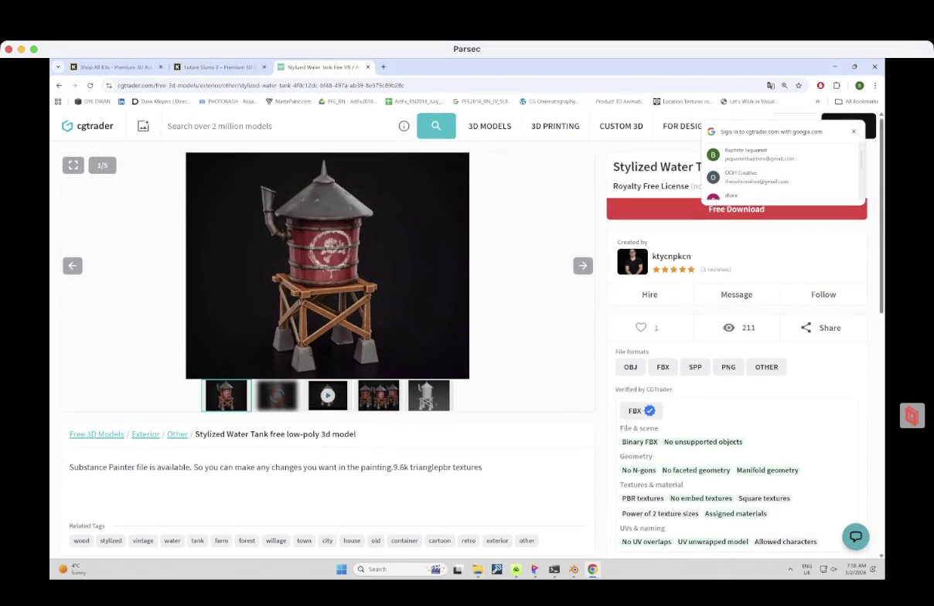
Step: Refresh the CGTrader page with F5 to dismiss the Google sign-in popup
{"action": "key", "text": "F5"}
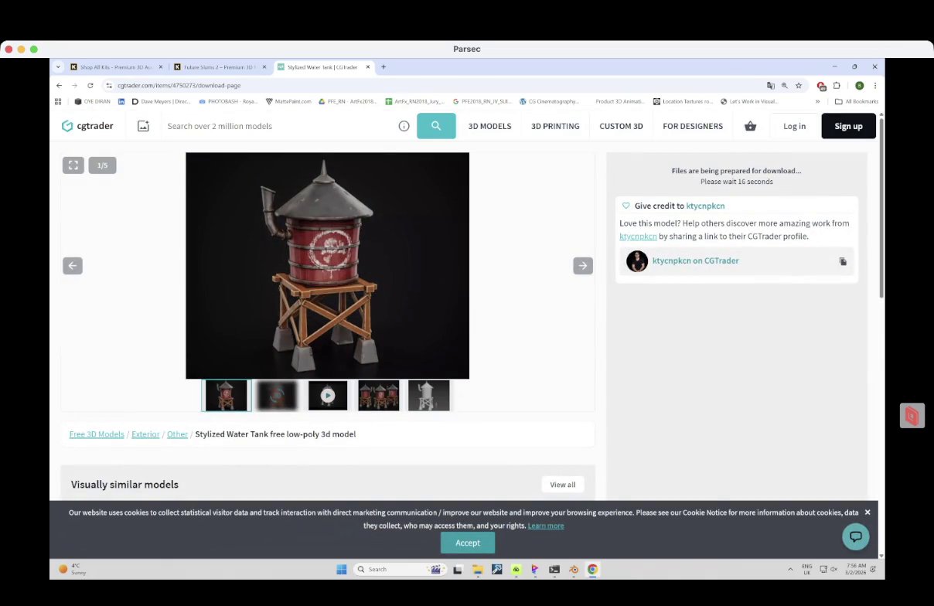
{"action": "key", "text": "super+space"}
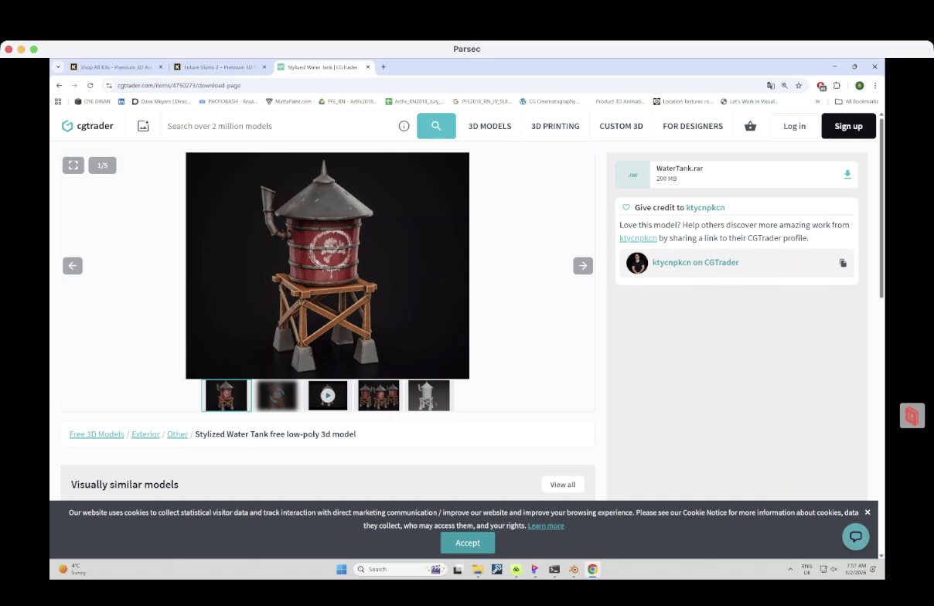
Step: Open the CGTrader login form and autofill a saved login, confirming with the Windows PIN
{"action": "left_click", "coordinate": [794, 126]}
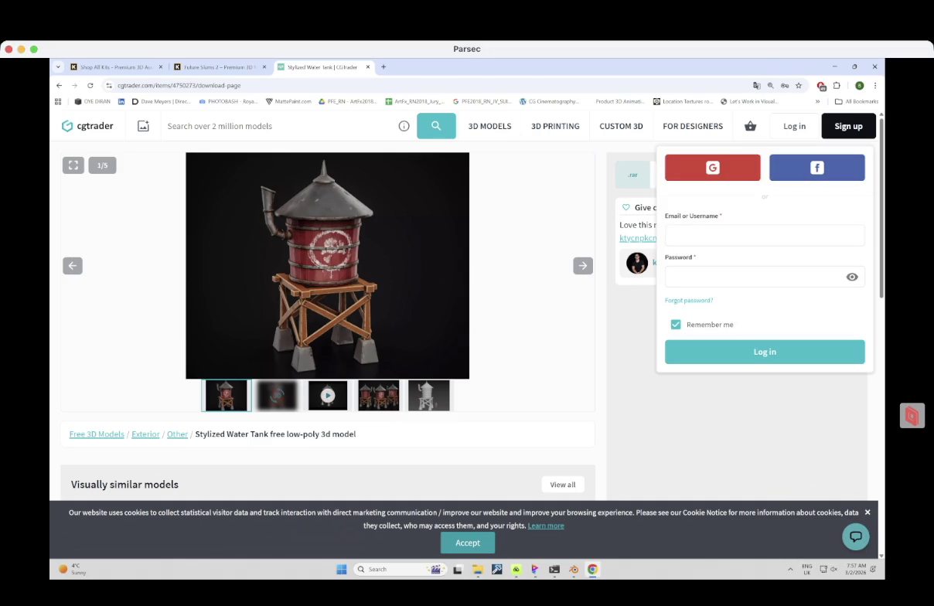
{"action": "left_click", "coordinate": [763, 235]}
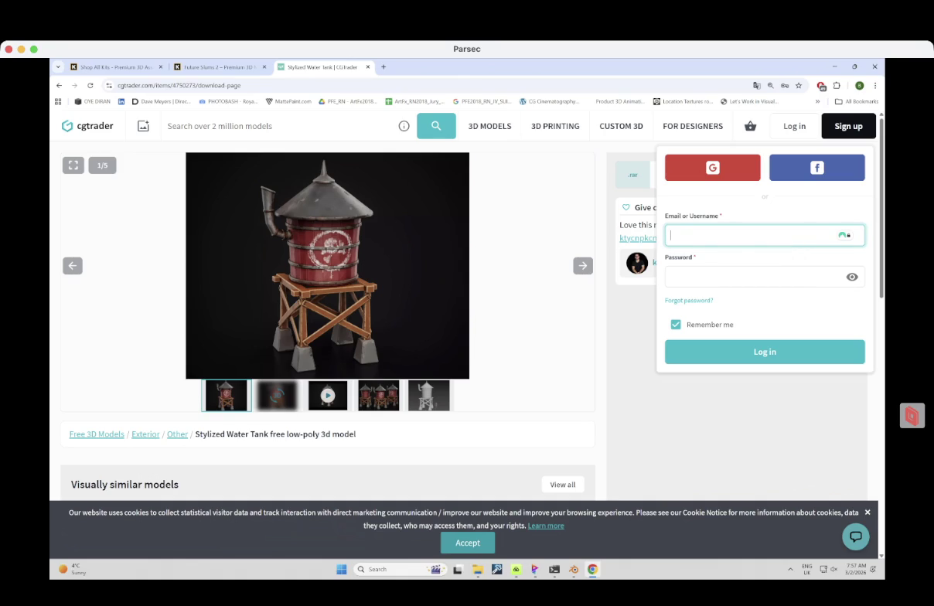
{"action": "key", "text": "Return"}
{"action": "left_click", "coordinate": [671, 235]}
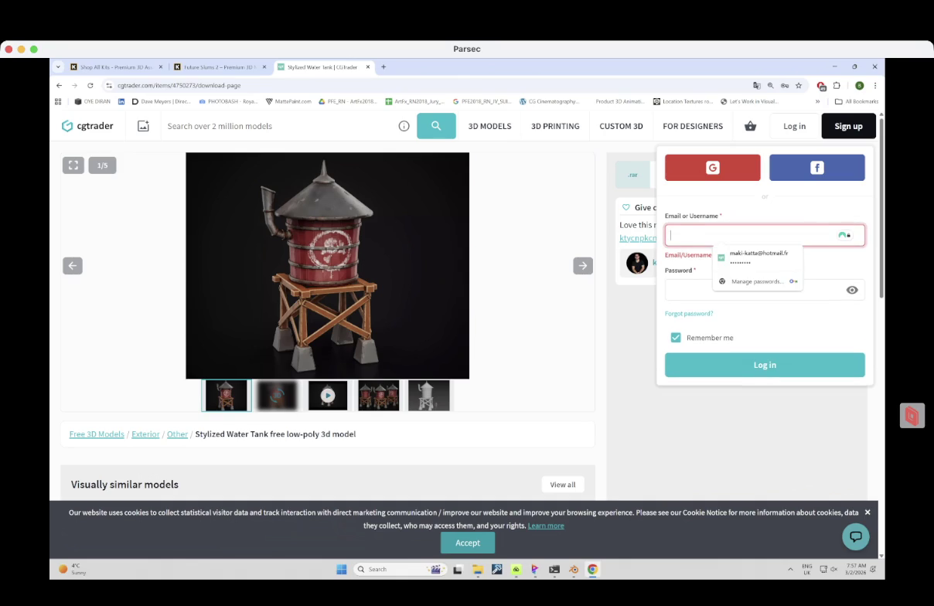
{"action": "key", "text": "Down"}
{"action": "key", "text": "Return"}
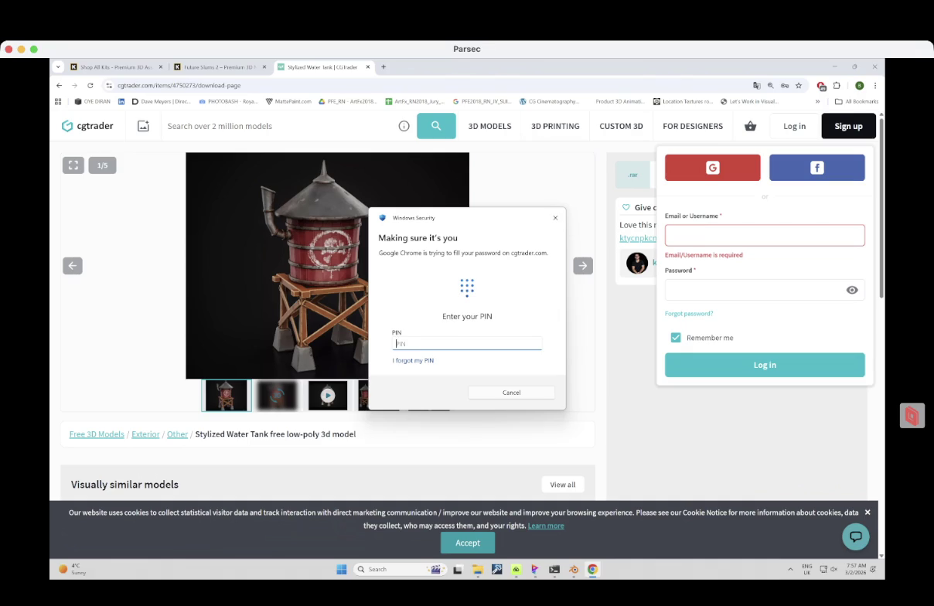
{"action": "type", "text": "****"}
{"action": "key", "text": "BackSpace"}
{"action": "key", "text": "BackSpace"}
{"action": "key", "text": "BackSpace"}
{"action": "type", "text": "*****"}
{"action": "key", "text": "BackSpace"}
{"action": "key", "text": "BackSpace"}
{"action": "key", "text": "BackSpace"}
{"action": "key", "text": "BackSpace"}
{"action": "key", "text": "BackSpace"}
{"action": "type", "text": "******"}
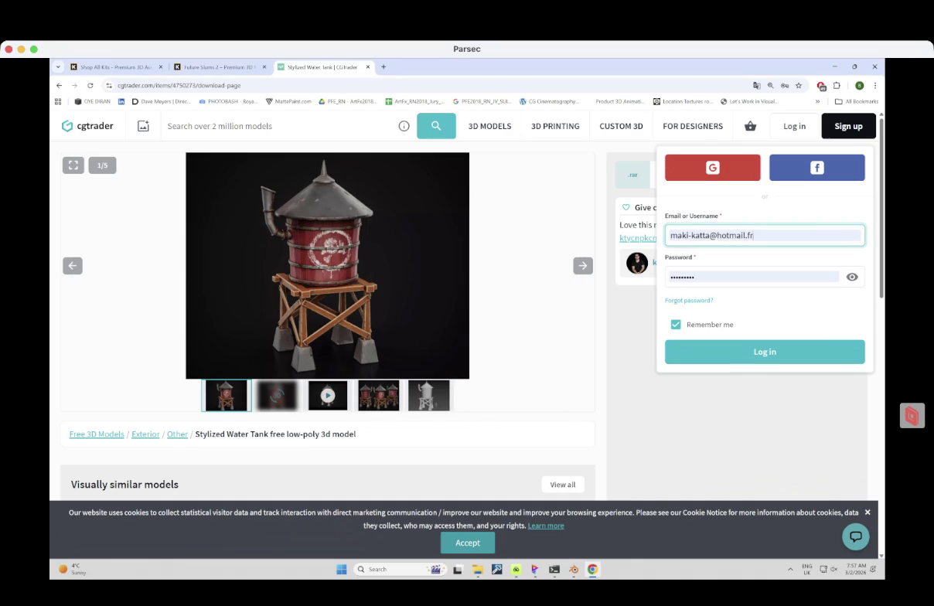
{"action": "key", "text": "Return"}
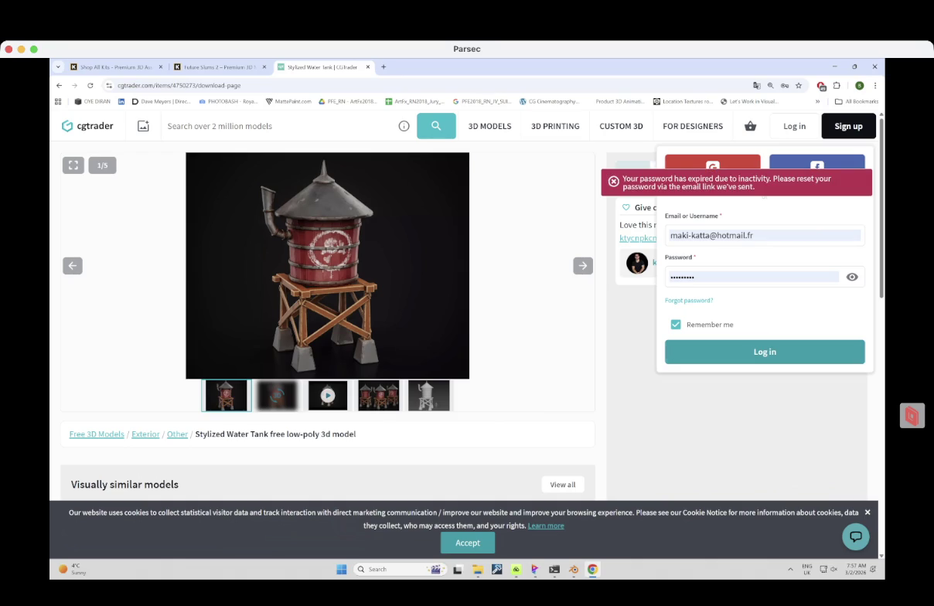
Step: Replace the email and password with a different account's credentials and submit the login
{"action": "left_click", "coordinate": [753, 276]}
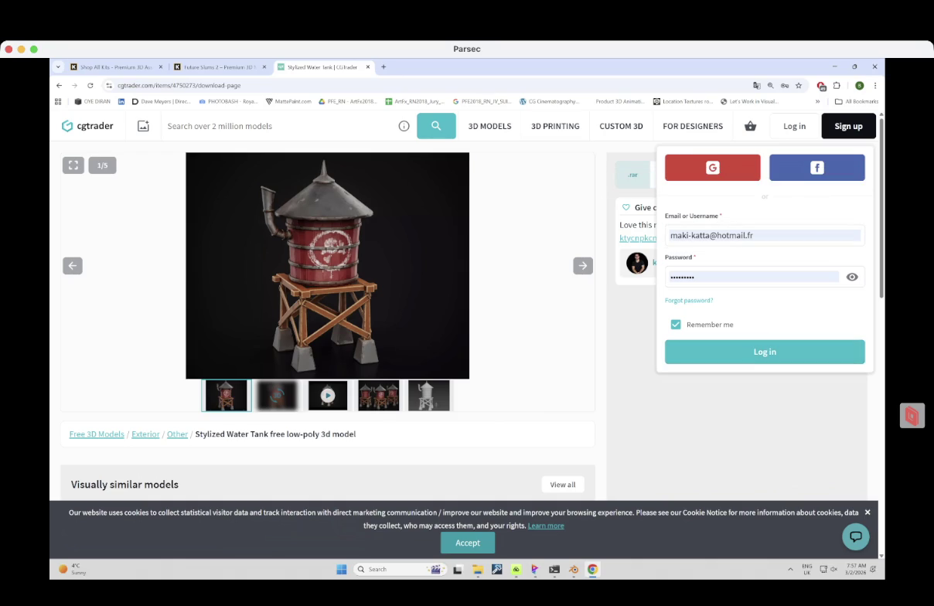
{"action": "left_click", "coordinate": [763, 235]}
{"action": "key", "text": "ctrl+a"}
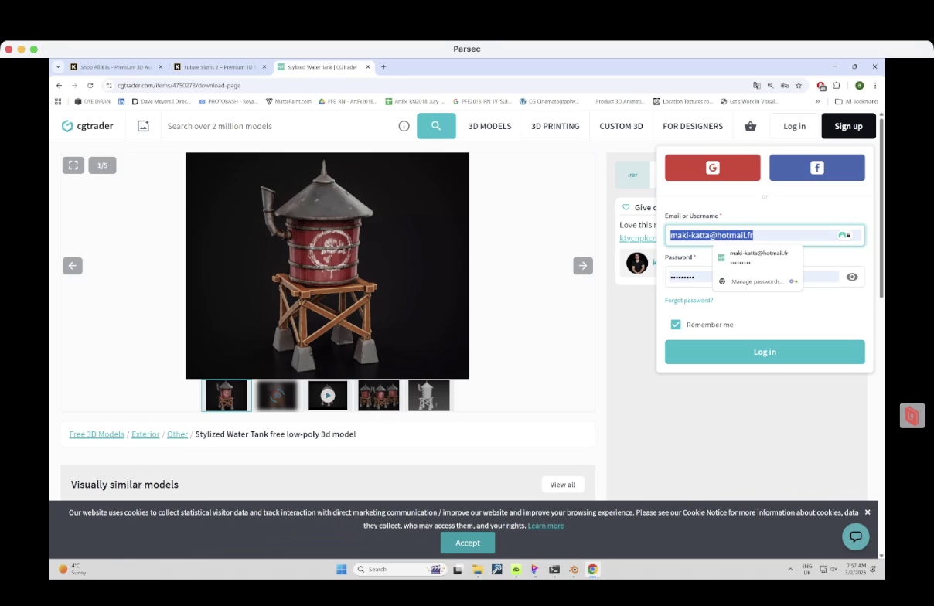
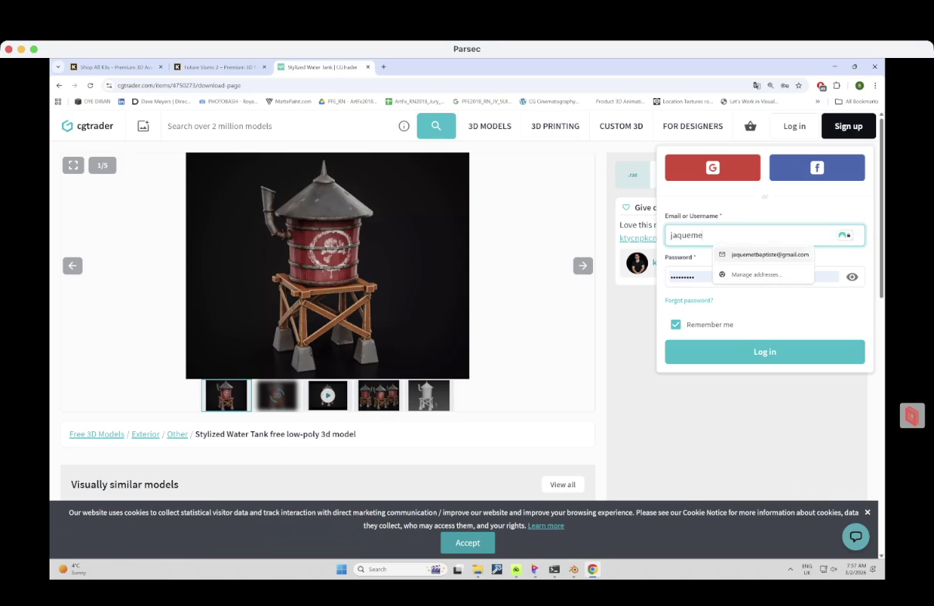
{"action": "left_click", "coordinate": [742, 277]}
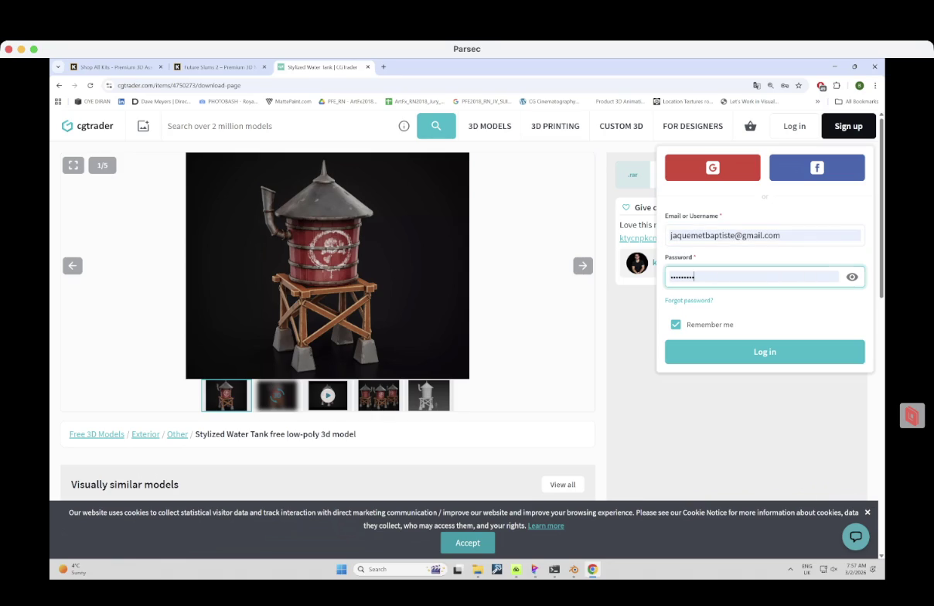
{"action": "key", "text": "ctrl+a"}
{"action": "type", "text": "a*********"}
{"action": "key", "text": "Return"}
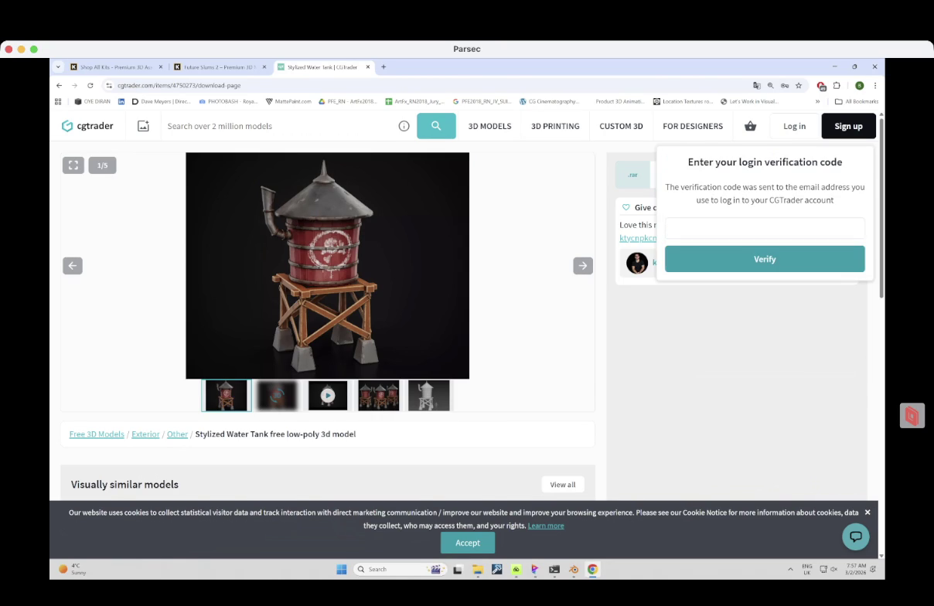
Step: Enter the emailed verification code and verify the CGTrader login
{"action": "key", "text": "super+Tab"}
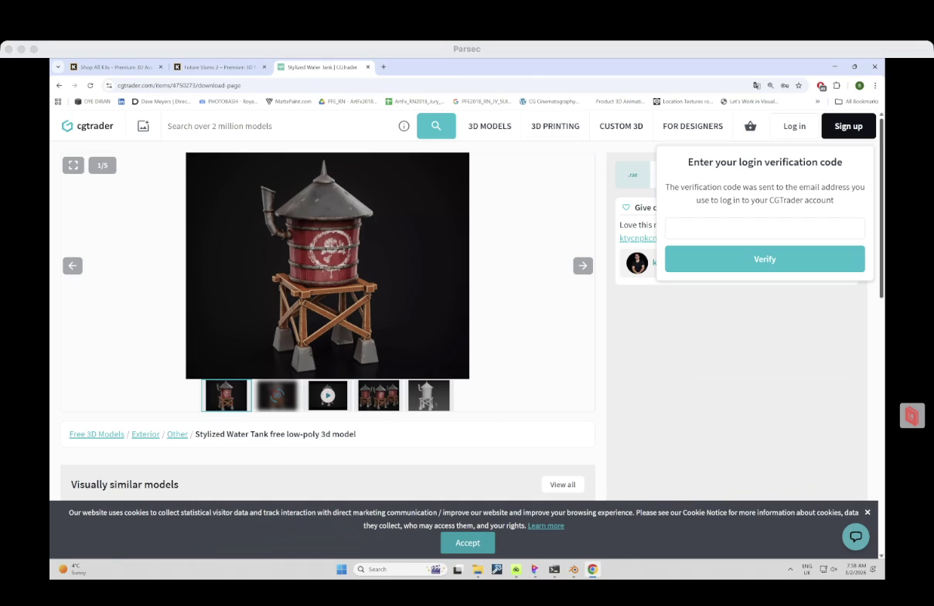
{"action": "left_click", "coordinate": [764, 228]}
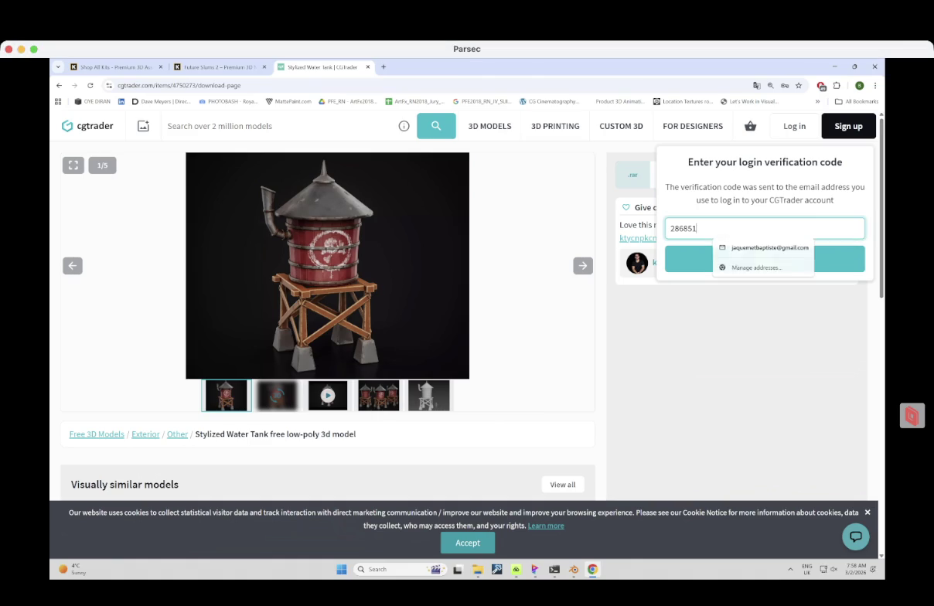
{"action": "left_click", "coordinate": [764, 259]}
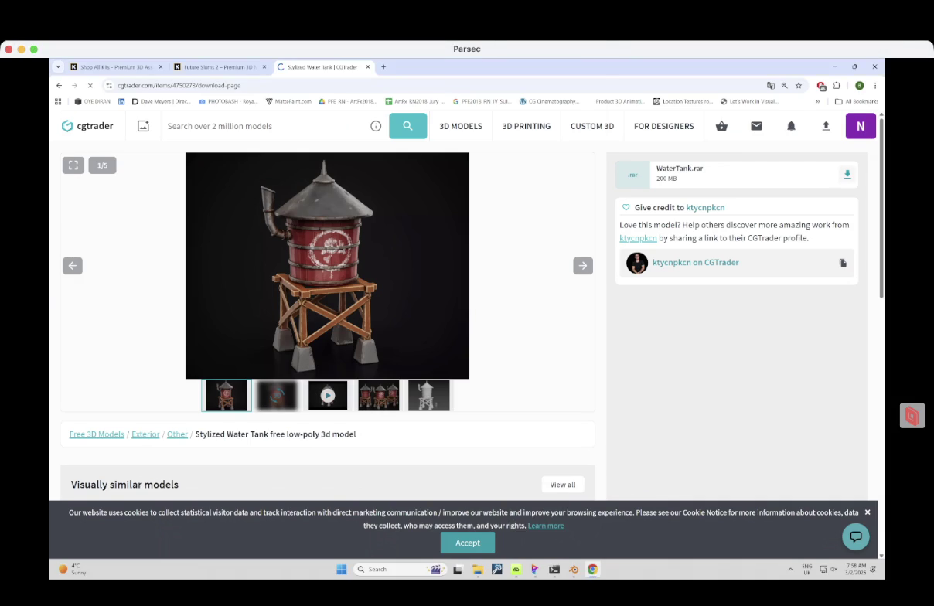
Step: Save the WaterTank.rar download into the assets folder by pasting its path
{"action": "left_click", "coordinate": [478, 568]}
{"action": "left_click", "coordinate": [518, 526]}
{"action": "left_click", "coordinate": [387, 88]}
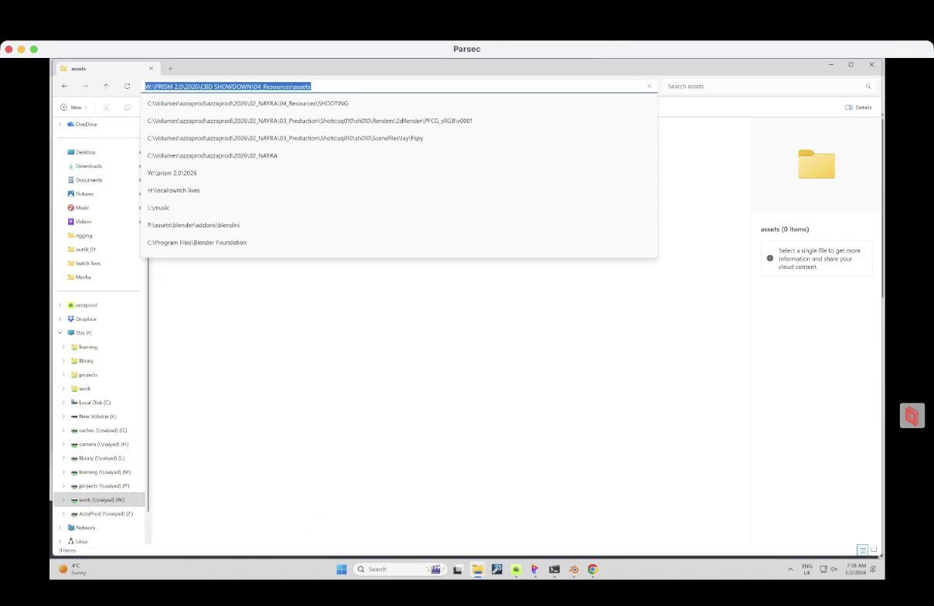
{"action": "key", "text": "alt+Tab"}
{"action": "key", "text": "ctrl+v"}
{"action": "key", "text": "Return"}
{"action": "key", "text": "Return"}
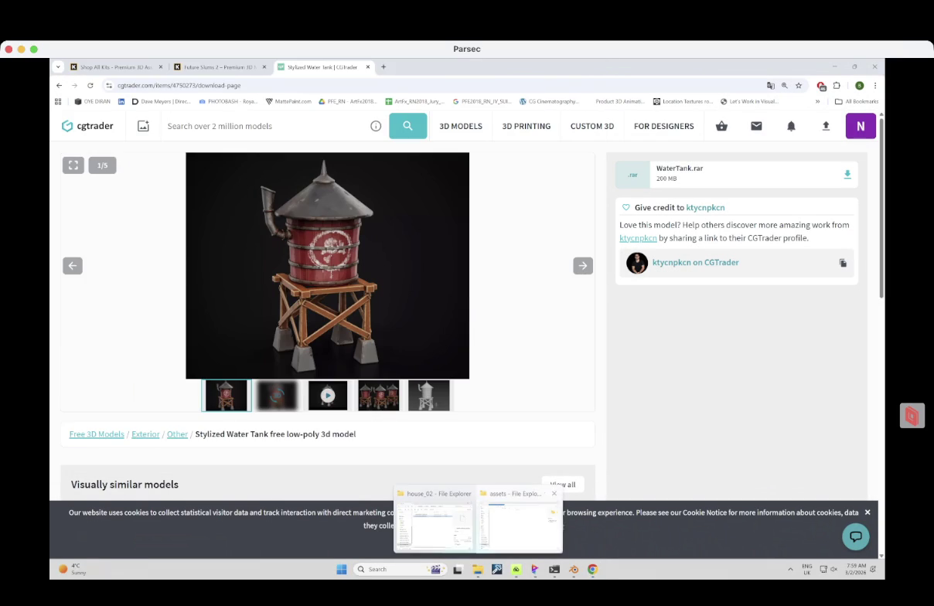
Step: Extract the WaterTank archive in assets to its default destination folder
{"action": "key", "text": "alt+Tab"}
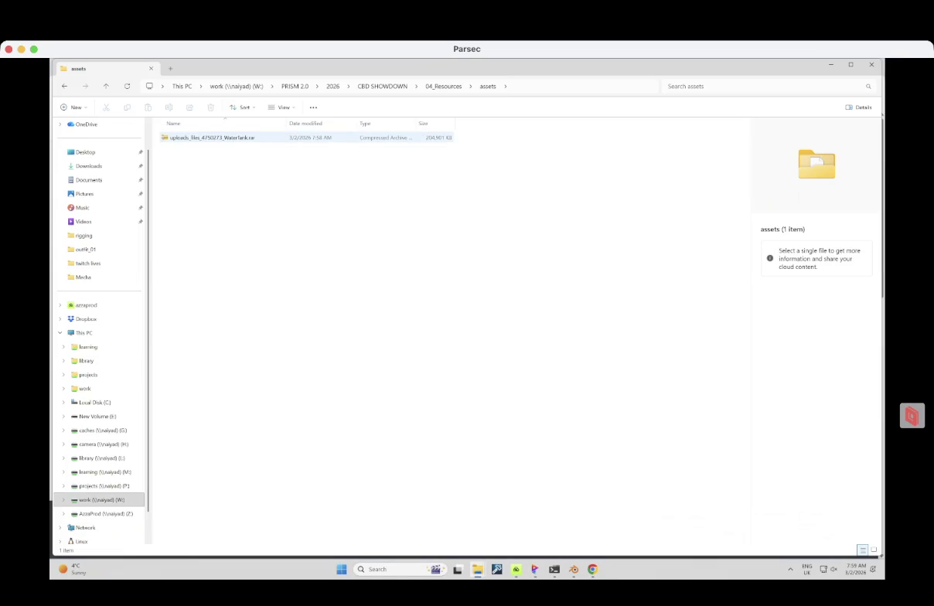
{"action": "left_click", "coordinate": [209, 137]}
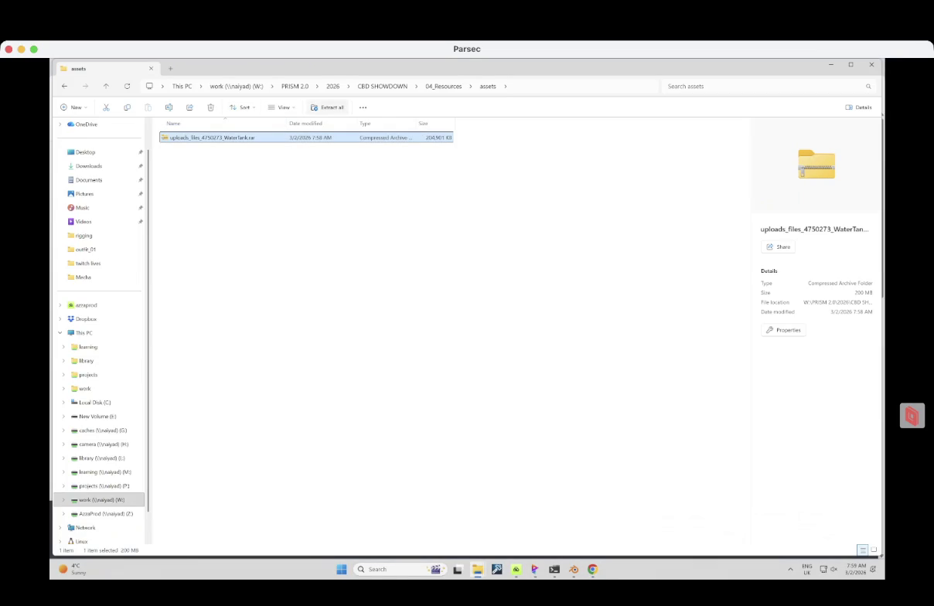
{"action": "left_click", "coordinate": [328, 107]}
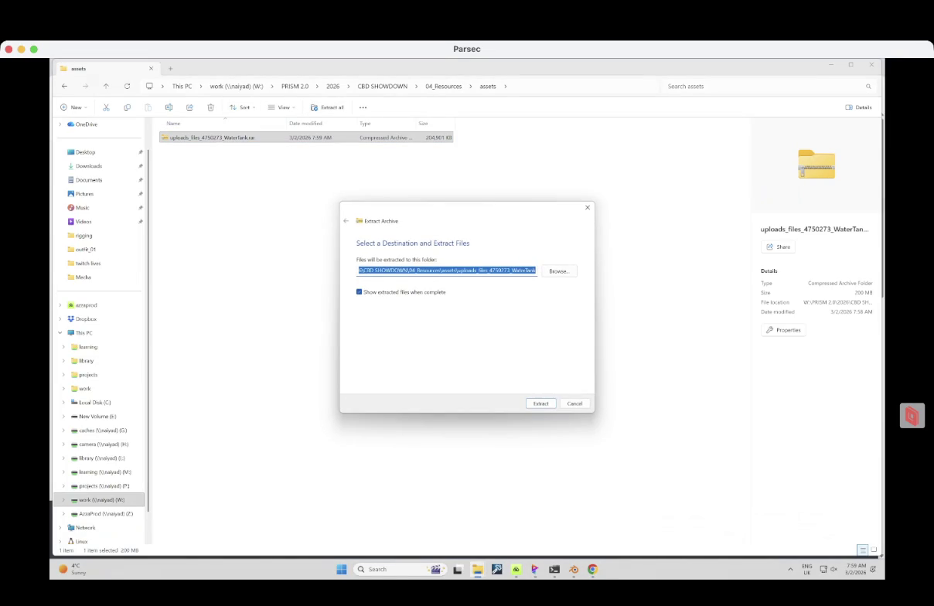
{"action": "key", "text": "Tab"}
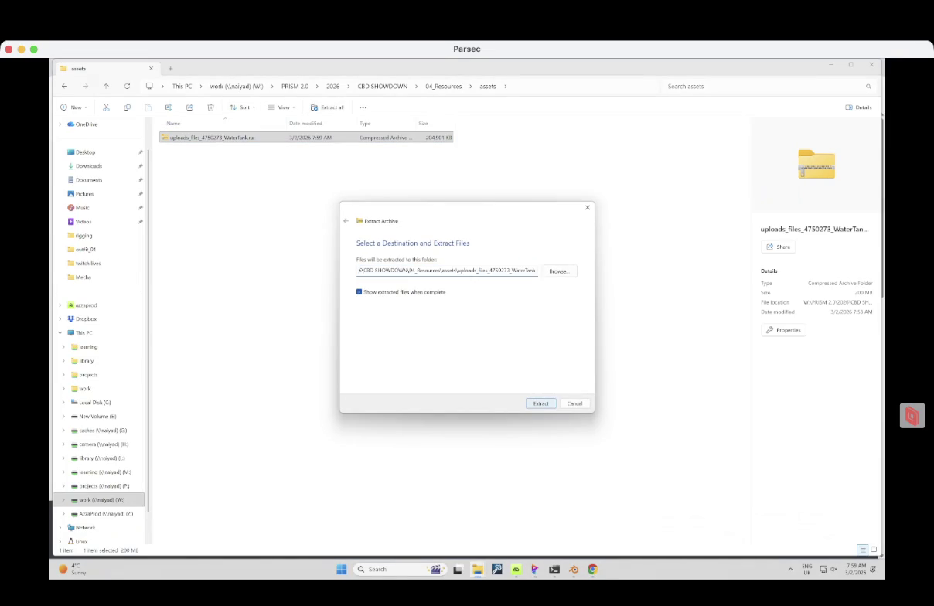
{"action": "key", "text": "Return"}
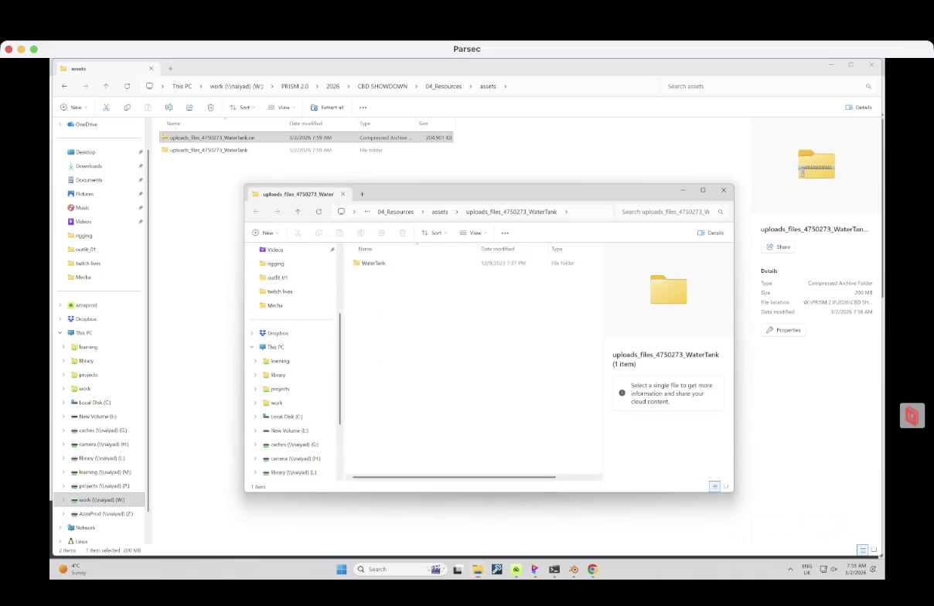
Step: Close the extra Explorer window and permanently delete the downloaded .rar archive
{"action": "key", "text": "ctrl+w"}
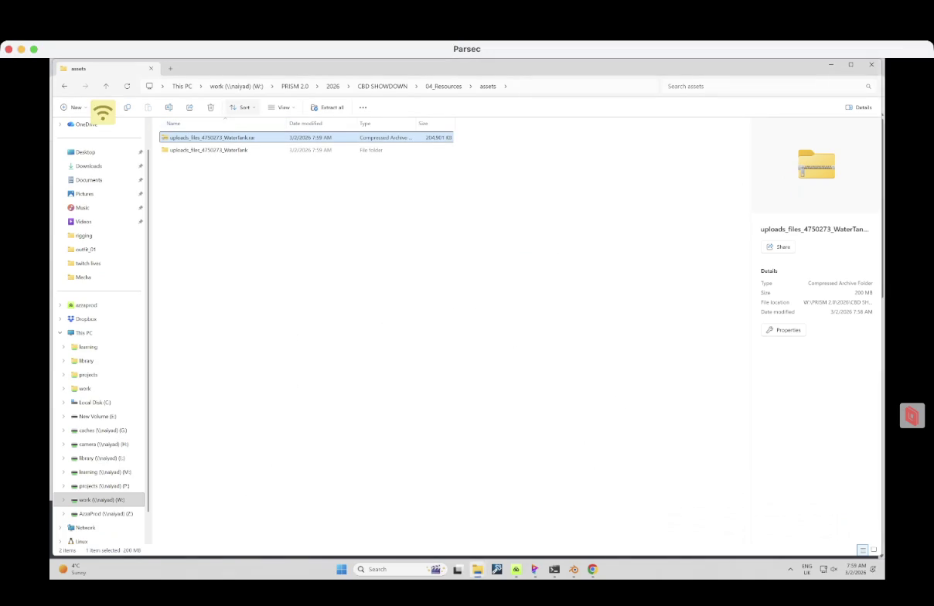
{"action": "key", "text": "Delete"}
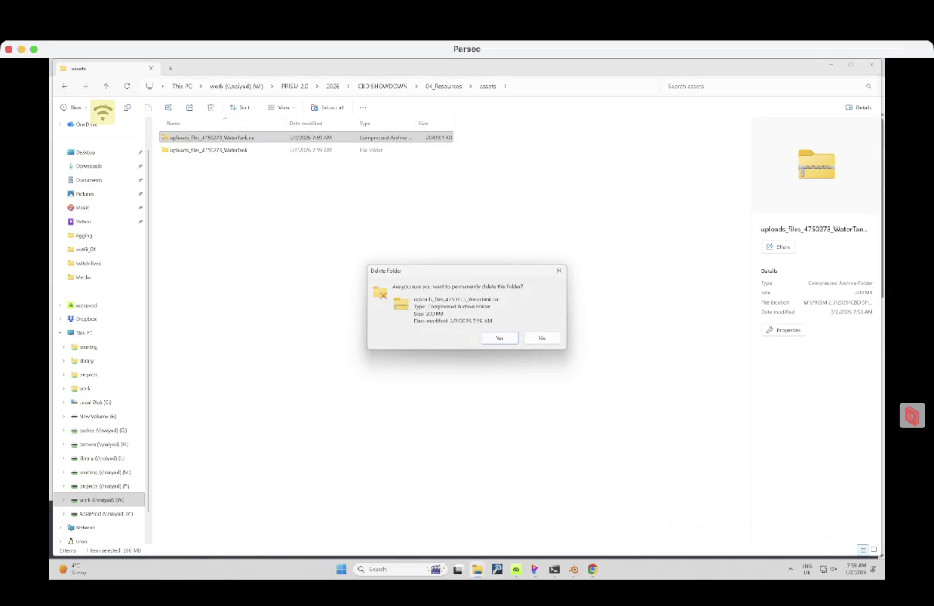
{"action": "key", "text": "Return"}
Step: Open the extracted WaterTank folder, select WaterTank.obj, and bring Blender alongside the file window
{"action": "key", "text": "Down"}
{"action": "key", "text": "Return"}
{"action": "double_click", "coordinate": [181, 138]}
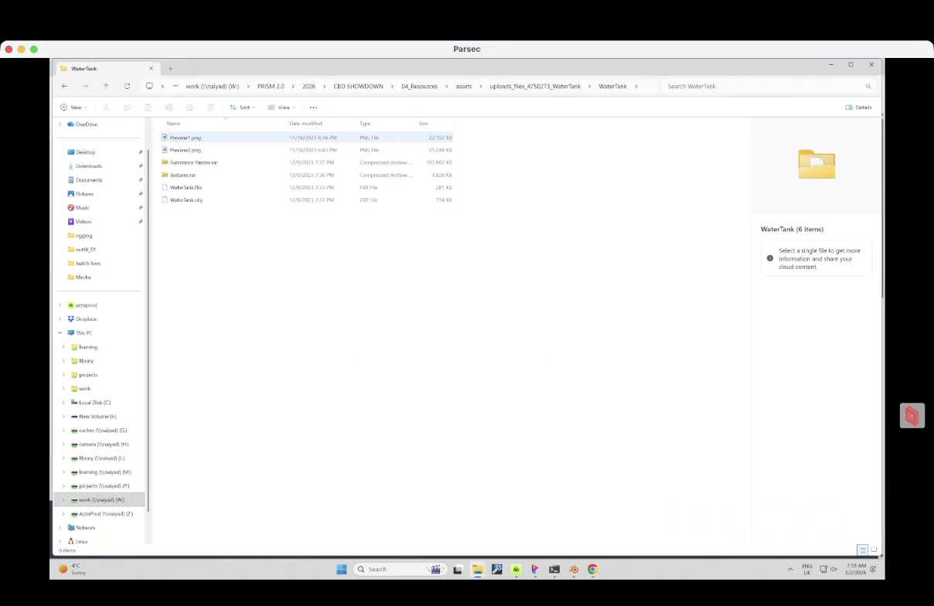
{"action": "key", "text": "Down"}
{"action": "key", "text": "Down"}
{"action": "key", "text": "Down"}
{"action": "key", "text": "Down"}
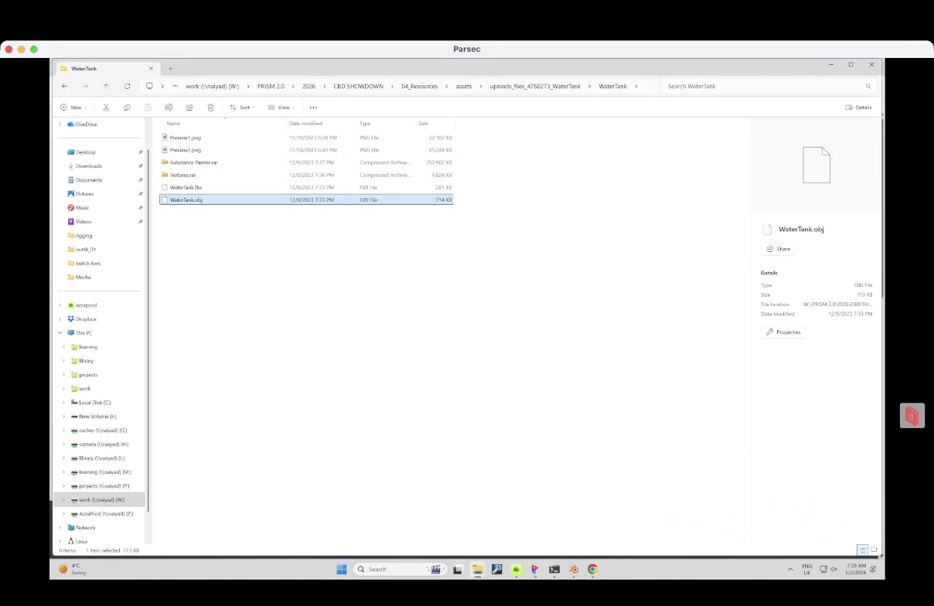
{"action": "left_click", "coordinate": [572, 569]}
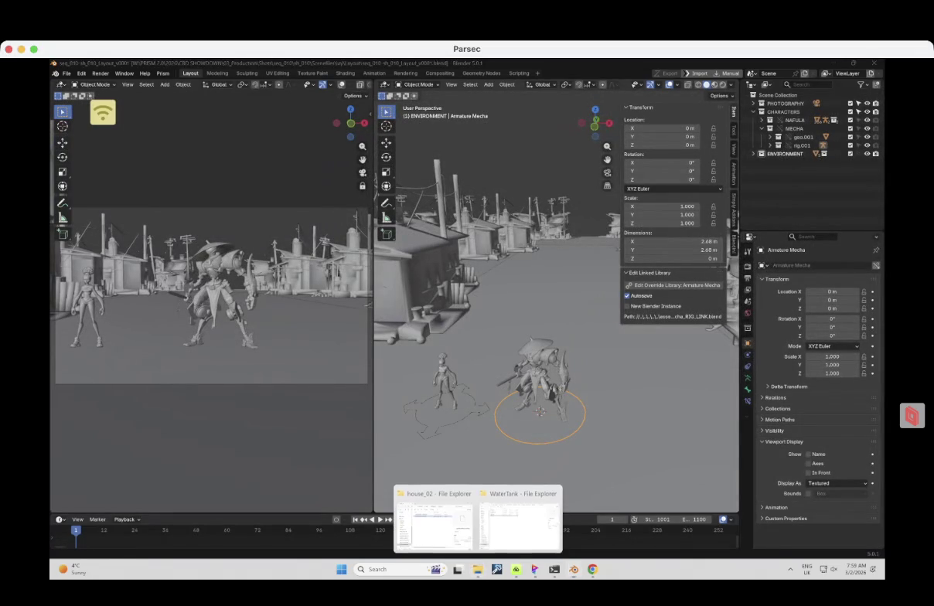
{"action": "left_click", "coordinate": [518, 522]}
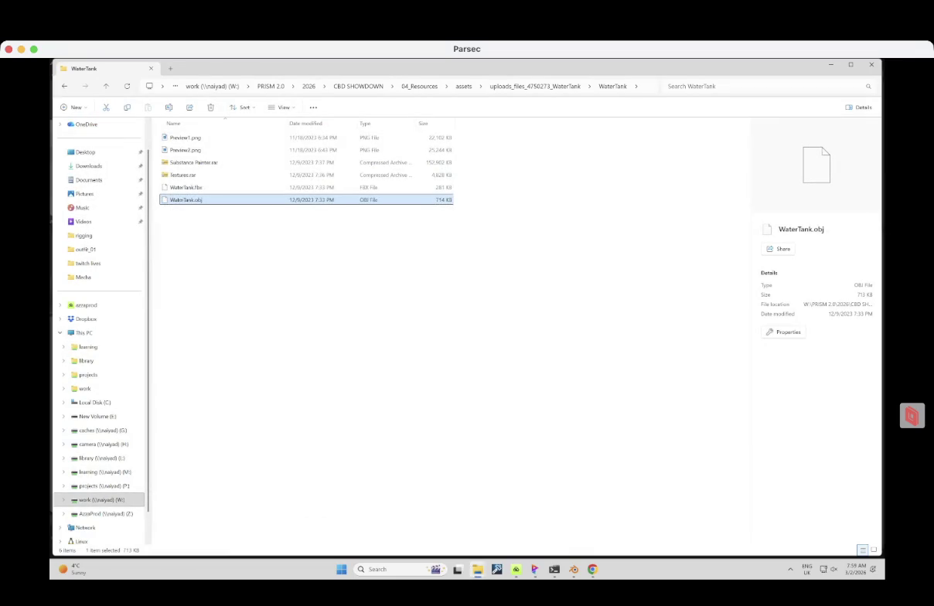
Step: Import WaterTank.obj into Blender by dragging it into the viewport with default OBJ settings
{"action": "left_click_drag", "start_coordinate": [464, 68], "coordinate": [418, 203]}
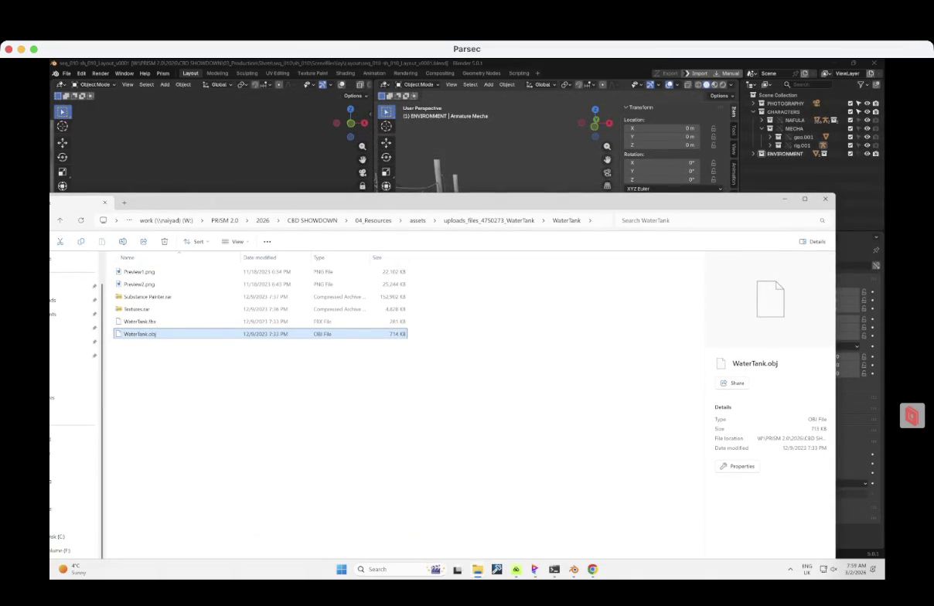
{"action": "left_click_drag", "start_coordinate": [140, 333], "coordinate": [525, 167]}
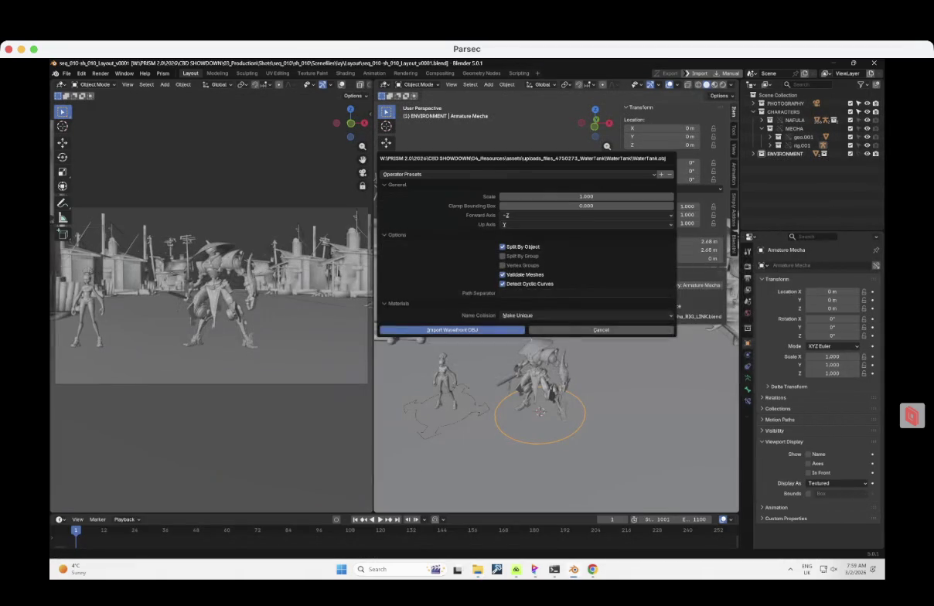
{"action": "left_click", "coordinate": [451, 330]}
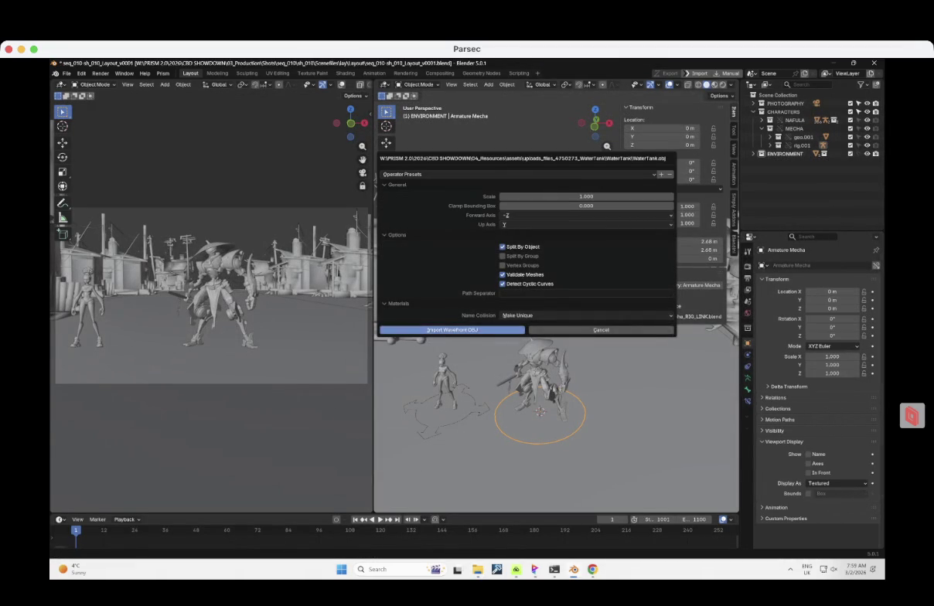
Step: Expand ENVIRONMENT, frame the oversized WaterTank, then bring the whole scene back into view
{"action": "scroll", "coordinate": [541, 333], "scroll_direction": "down", "scroll_amount": 3}
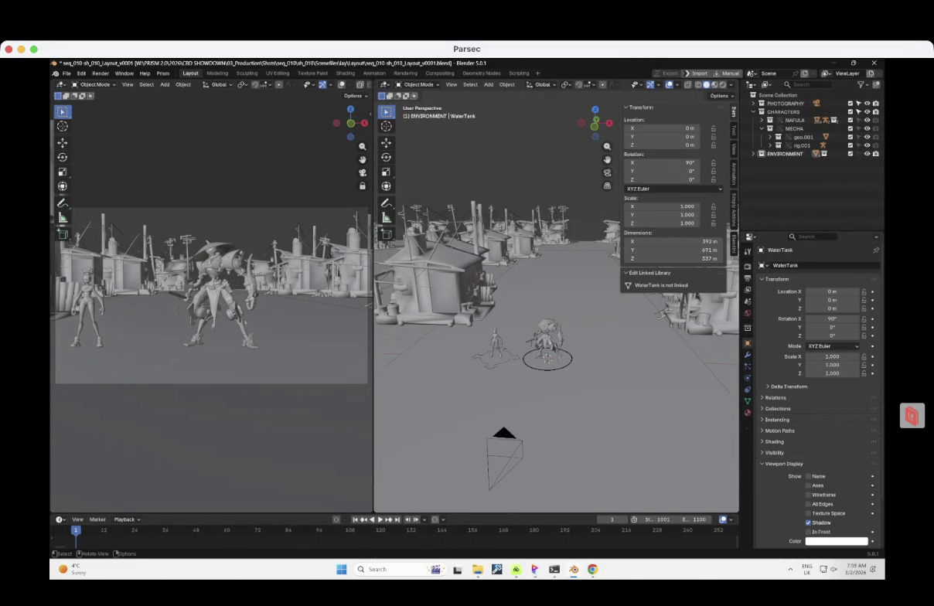
{"action": "scroll", "coordinate": [541, 332], "scroll_direction": "up", "scroll_amount": 2}
{"action": "left_click", "coordinate": [753, 154]}
{"action": "key", "text": "grave"}
{"action": "left_click", "coordinate": [597, 377]}
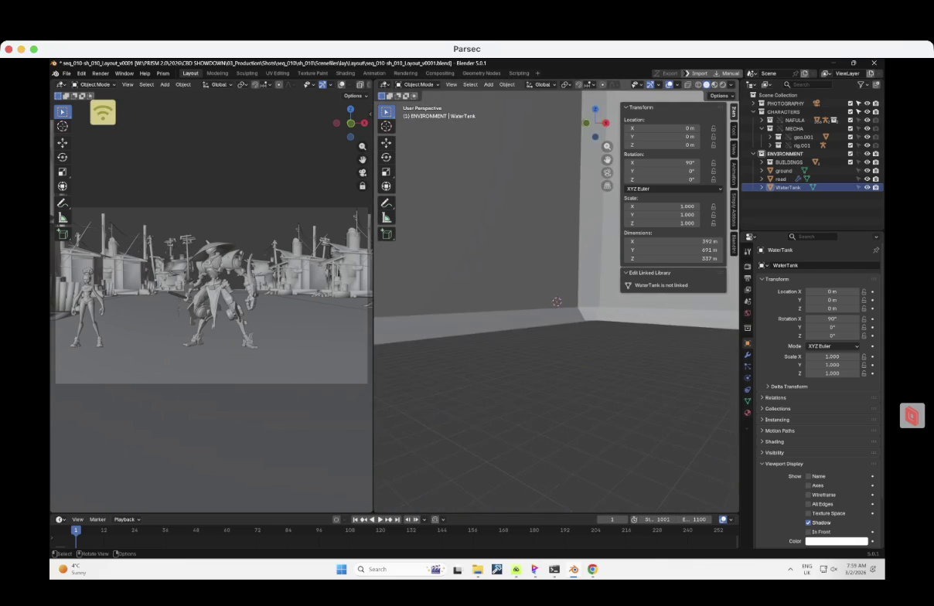
{"action": "scroll", "coordinate": [557, 300], "scroll_direction": "up", "scroll_amount": 2}
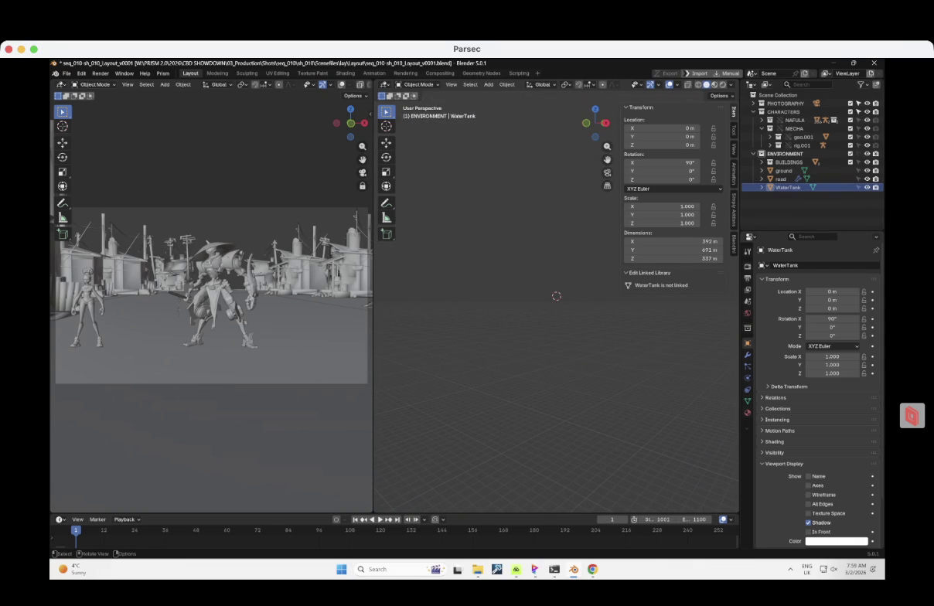
{"action": "key", "text": "period"}
{"action": "key", "text": "Escape"}
{"action": "key", "text": "KP_Decimal"}
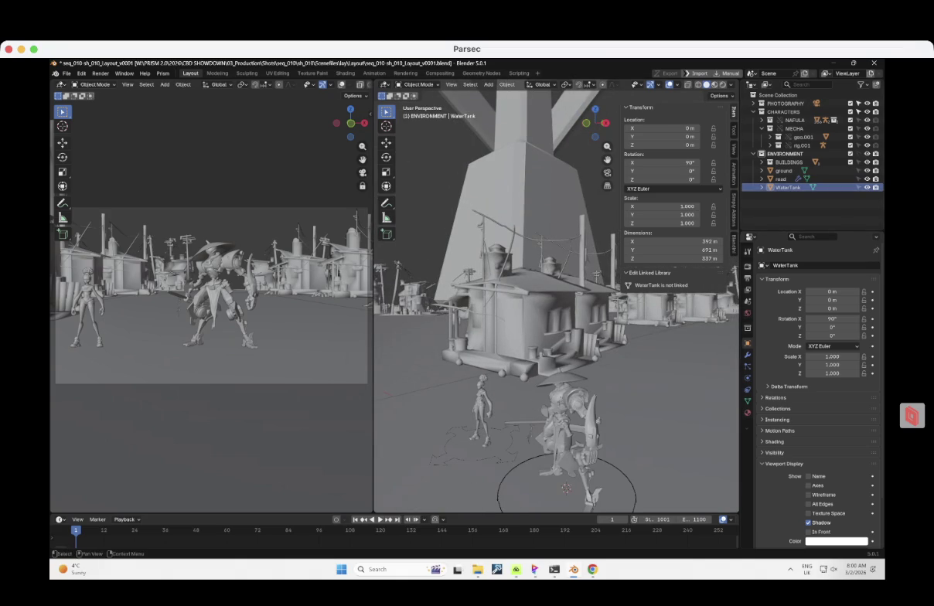
Step: Scale the WaterTank uniformly to 0.01 on X, Y and Z, then save the layout file
{"action": "left_click_drag", "start_coordinate": [673, 206], "coordinate": [673, 223]}
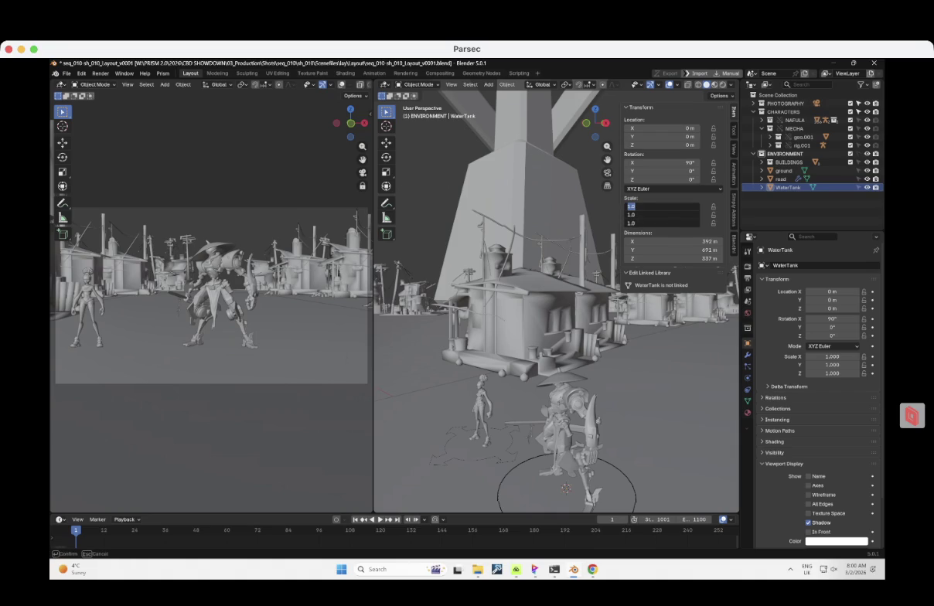
{"action": "type", "text": "0.2"}
{"action": "key", "text": "Return"}
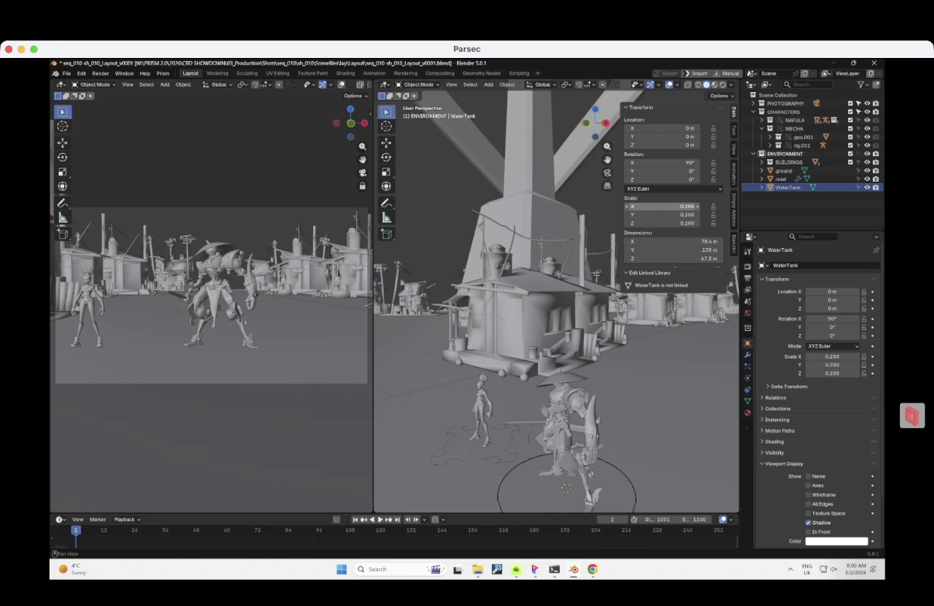
{"action": "left_click_drag", "start_coordinate": [672, 206], "coordinate": [673, 222]}
{"action": "type", "text": "0.01"}
{"action": "key", "text": "Return"}
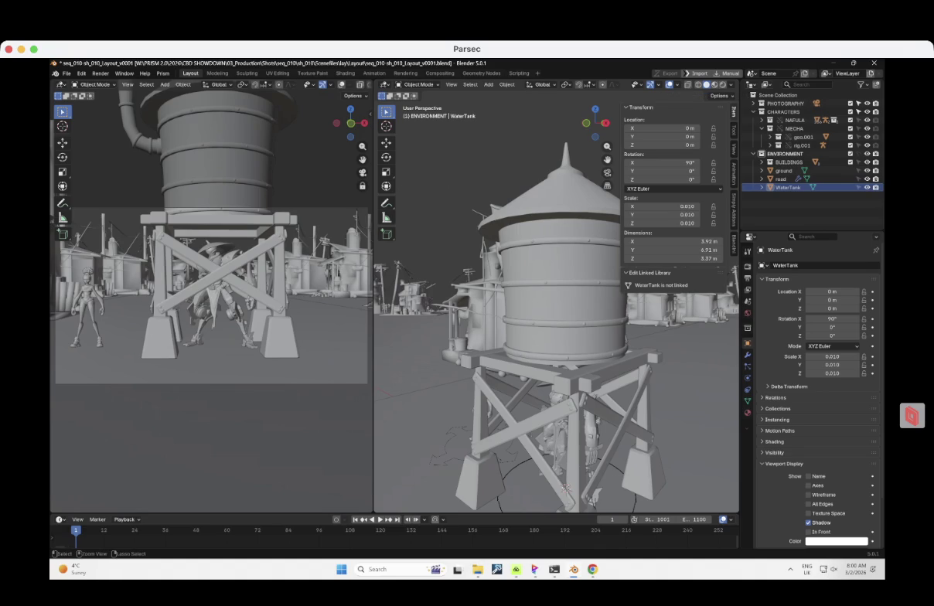
{"action": "key", "text": "ctrl+s"}
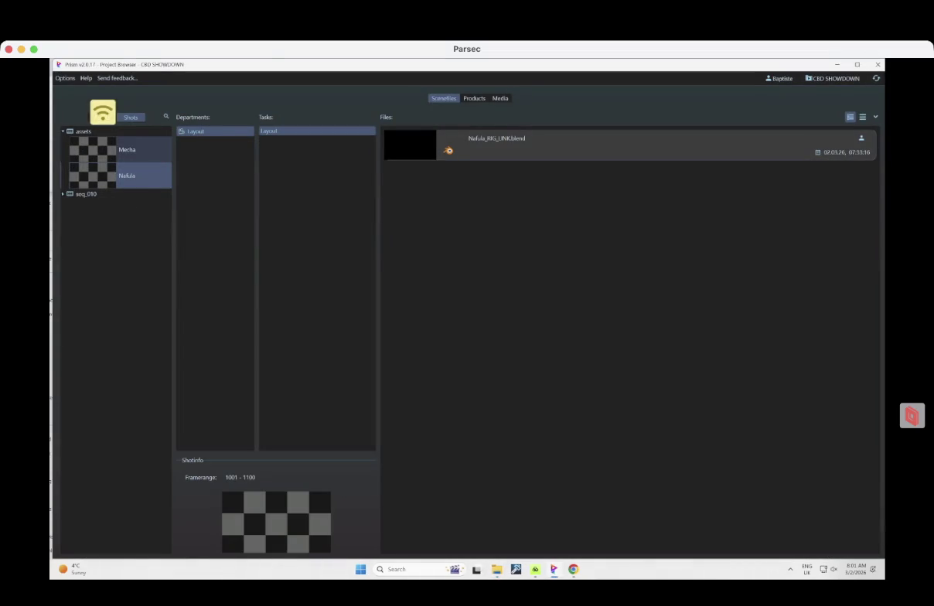
Step: Select shot sh_010 in Prism and open its Layout v0001 scene in Blender
{"action": "left_click", "coordinate": [124, 212]}
{"action": "double_click", "coordinate": [763, 146]}
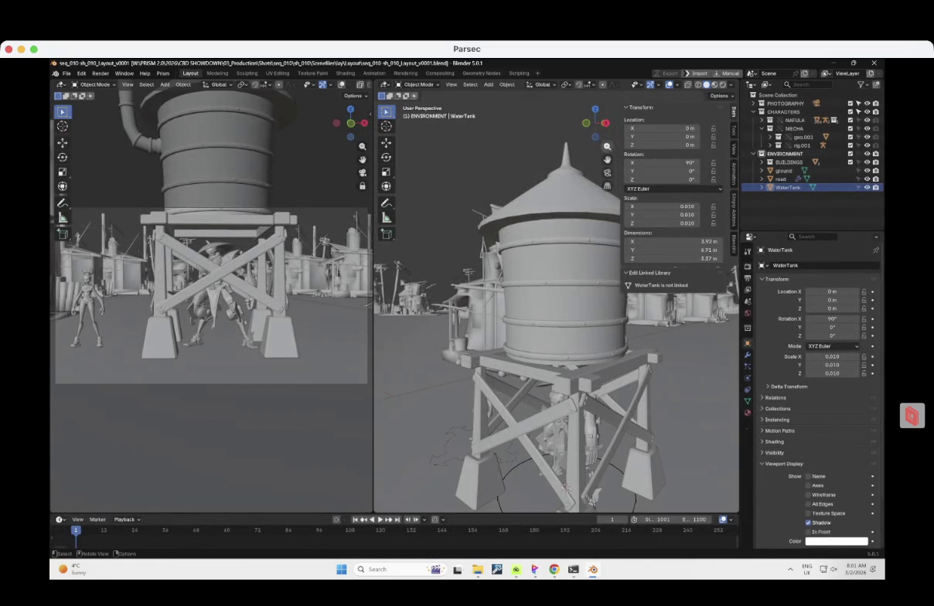
Step: Select the WaterTank and slide it along global Y toward the houses, checking placement
{"action": "middle_click_drag", "start_coordinate": [556, 309], "coordinate": [541, 332]}
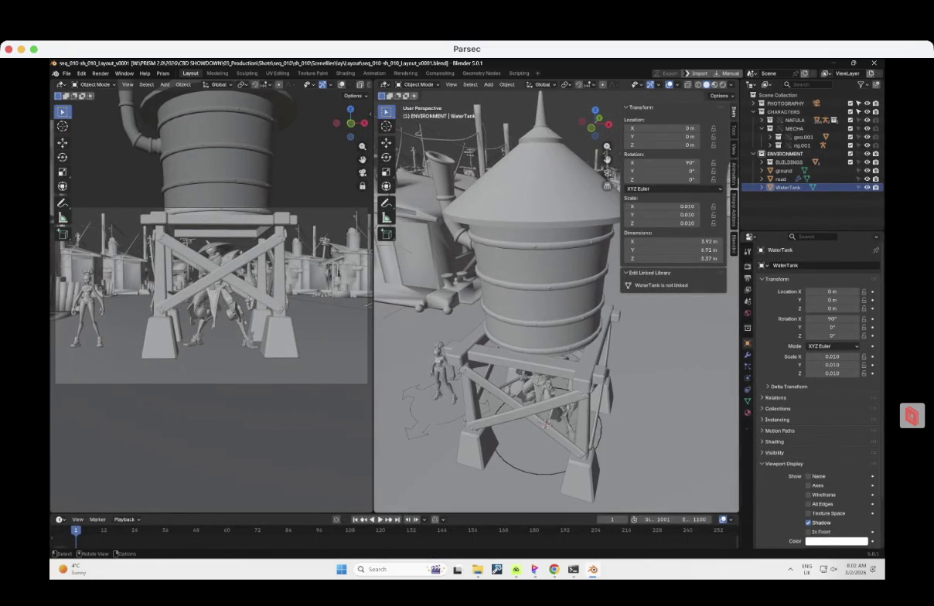
{"action": "left_click", "coordinate": [781, 178]}
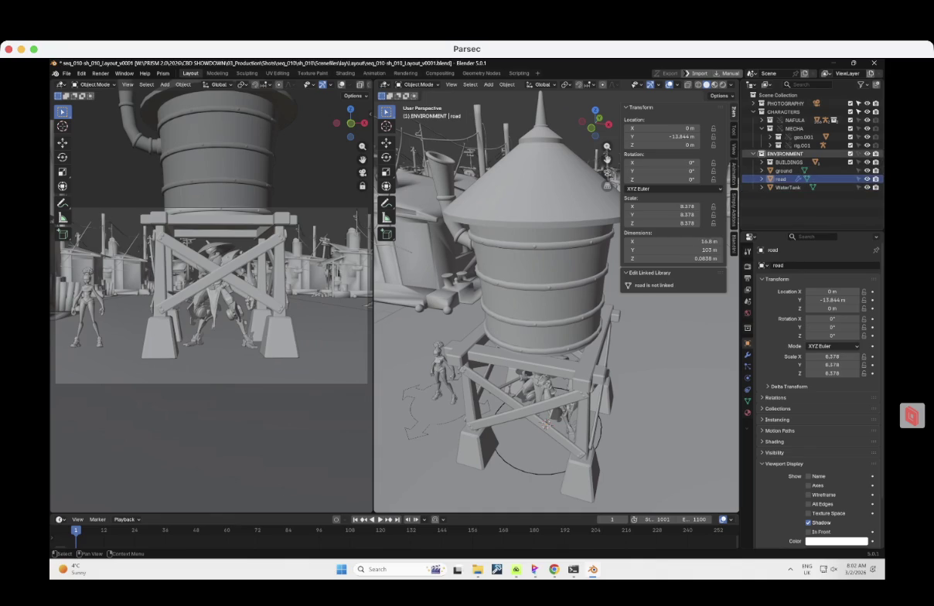
{"action": "left_click", "coordinate": [787, 187]}
{"action": "mouse_move", "coordinate": [525, 309]}
{"action": "middle_mouse_down"}
{"action": "mouse_move", "coordinate": [557, 332]}
{"action": "mouse_move", "coordinate": [564, 317]}
{"action": "middle_mouse_up"}
{"action": "key", "text": "g"}
{"action": "key", "text": "y"}
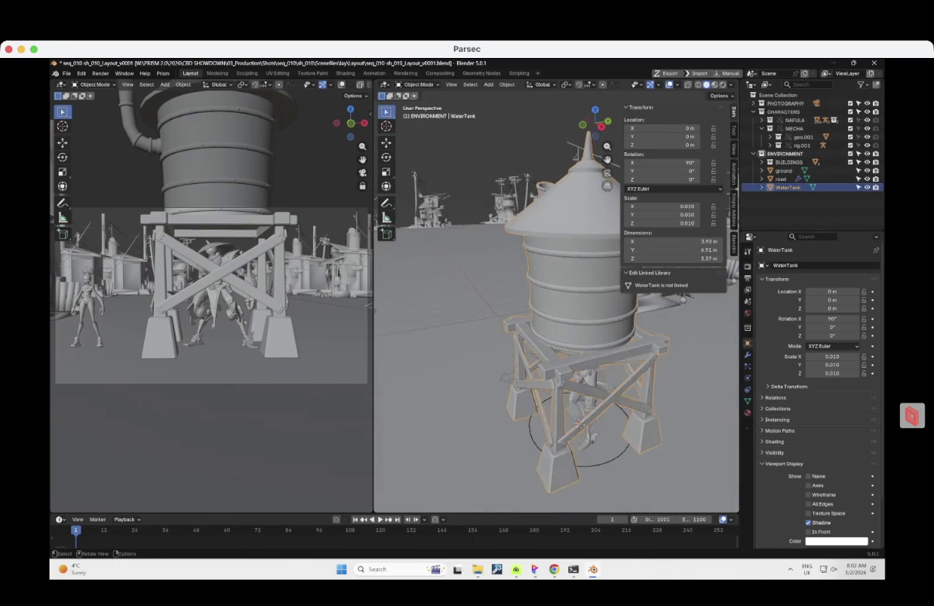
{"action": "key", "text": "Return"}
{"action": "scroll", "coordinate": [556, 309], "scroll_direction": "down", "scroll_amount": 5}
{"action": "middle_click_drag", "start_coordinate": [556, 310], "coordinate": [541, 325]}
{"action": "key", "text": "g"}
{"action": "key", "text": "y"}
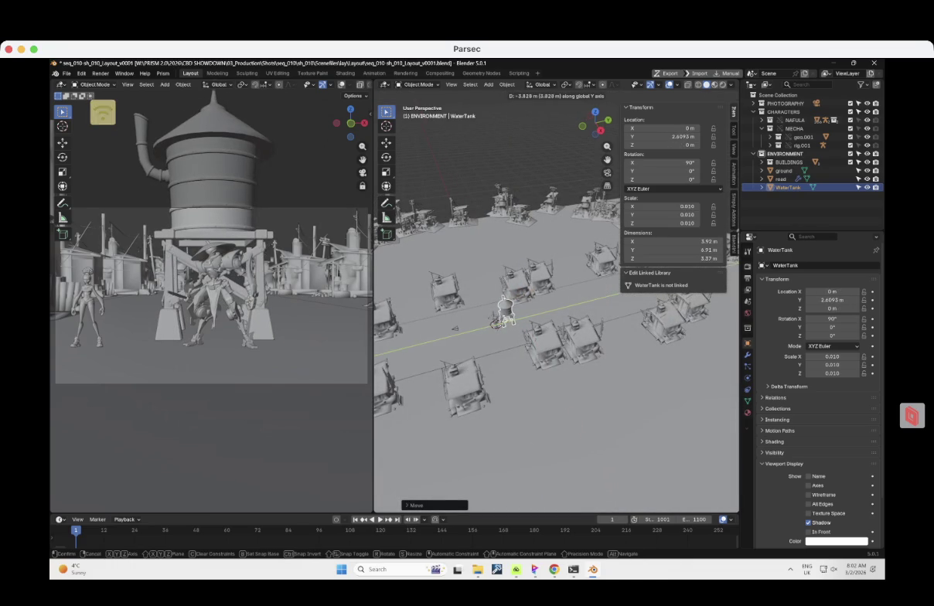
Step: Place the WaterTank at Location Y 11.75 m and hide the transform sidebar
{"action": "left_click", "coordinate": [544, 305]}
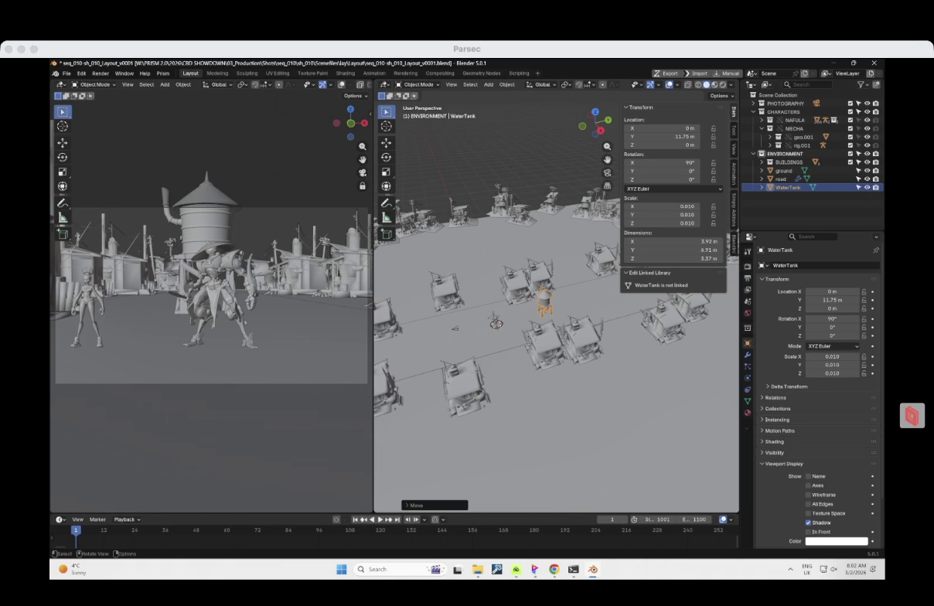
{"action": "key", "text": "n"}
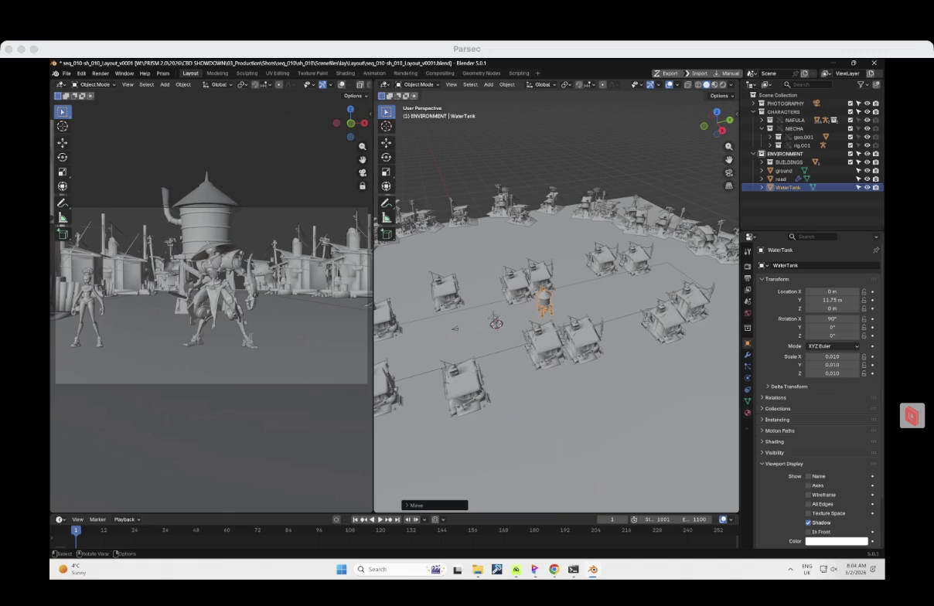
Step: Orbit around the town, starting and cancelling a move of the water tank
{"action": "mouse_move", "coordinate": [556, 309]}
{"action": "middle_mouse_down"}
{"action": "mouse_move", "coordinate": [556, 263]}
{"action": "mouse_move", "coordinate": [533, 247]}
{"action": "middle_mouse_up"}
{"action": "key", "text": "g"}
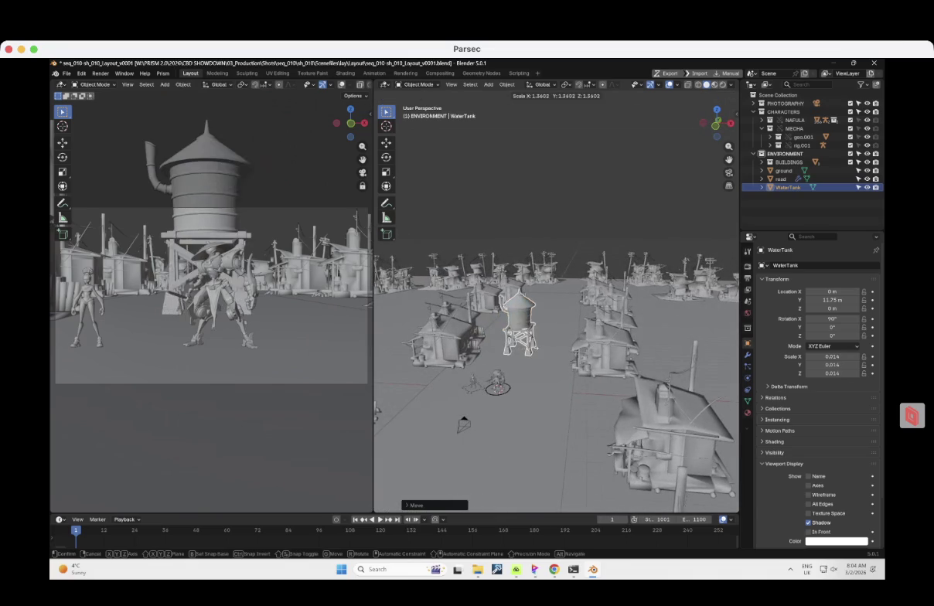
{"action": "key", "text": "Escape"}
{"action": "middle_click_drag", "start_coordinate": [557, 309], "coordinate": [615, 275]}
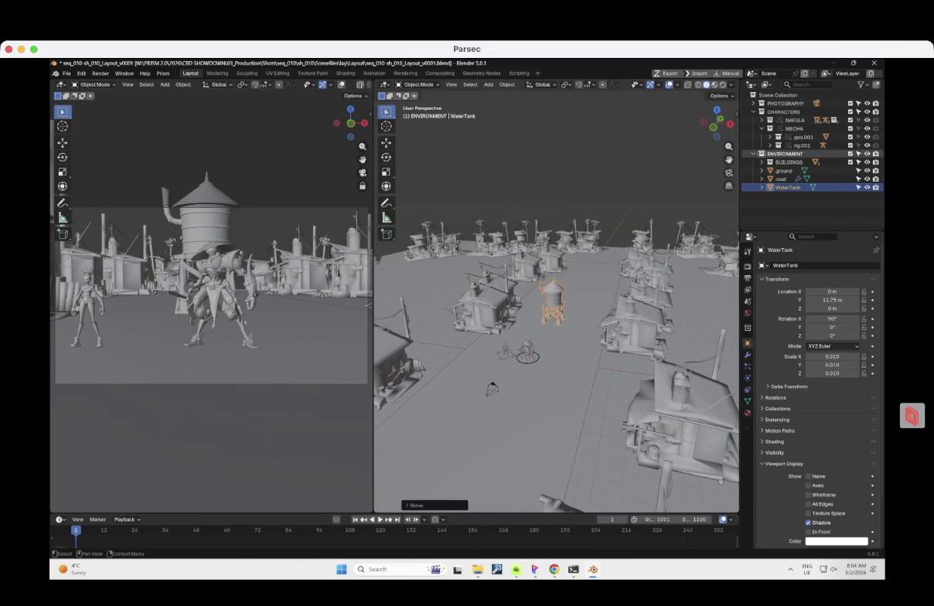
Step: Collapse the ENVIRONMENT and CHARACTERS collections and select the render camera
{"action": "left_click", "coordinate": [754, 154]}
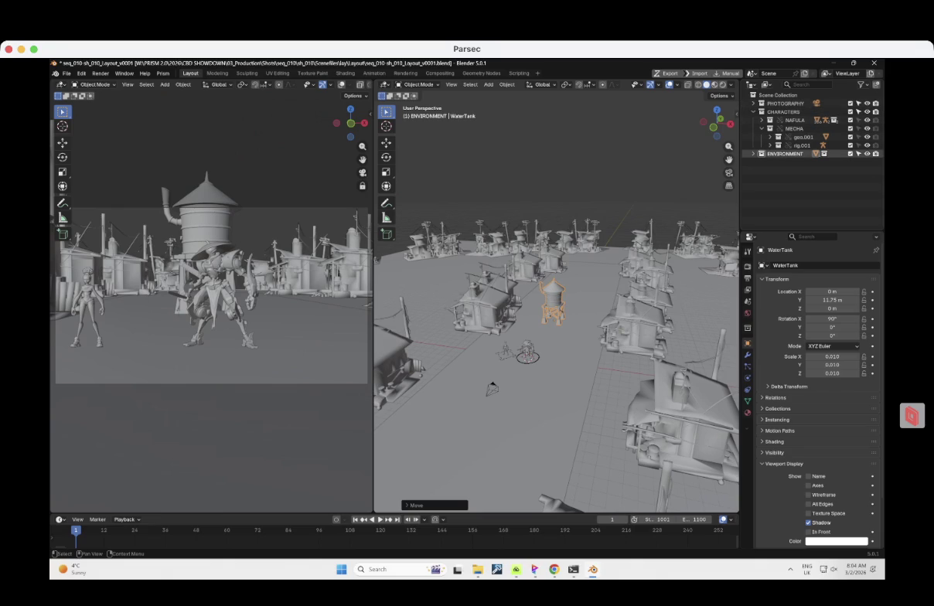
{"action": "left_click", "coordinate": [772, 111]}
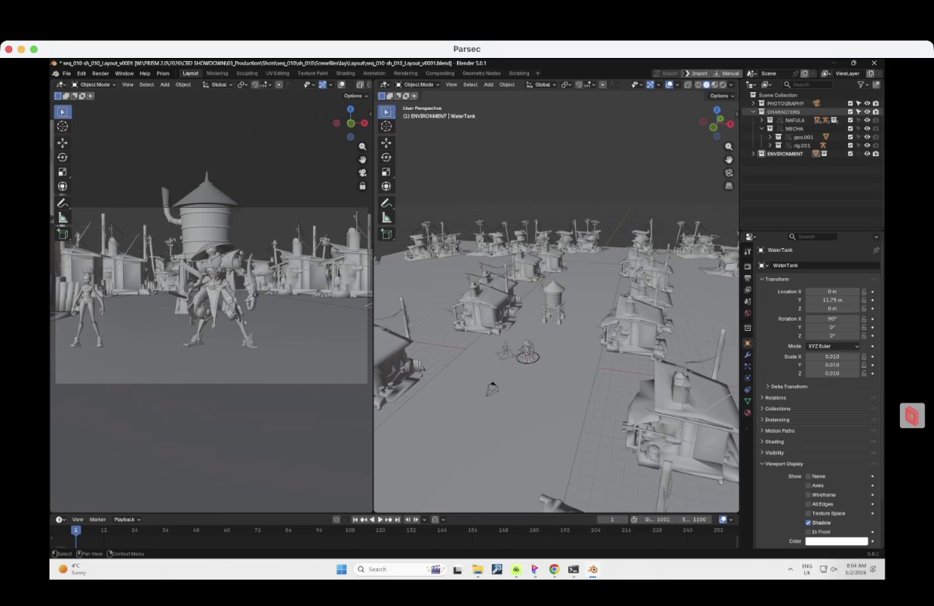
{"action": "left_click", "coordinate": [754, 111]}
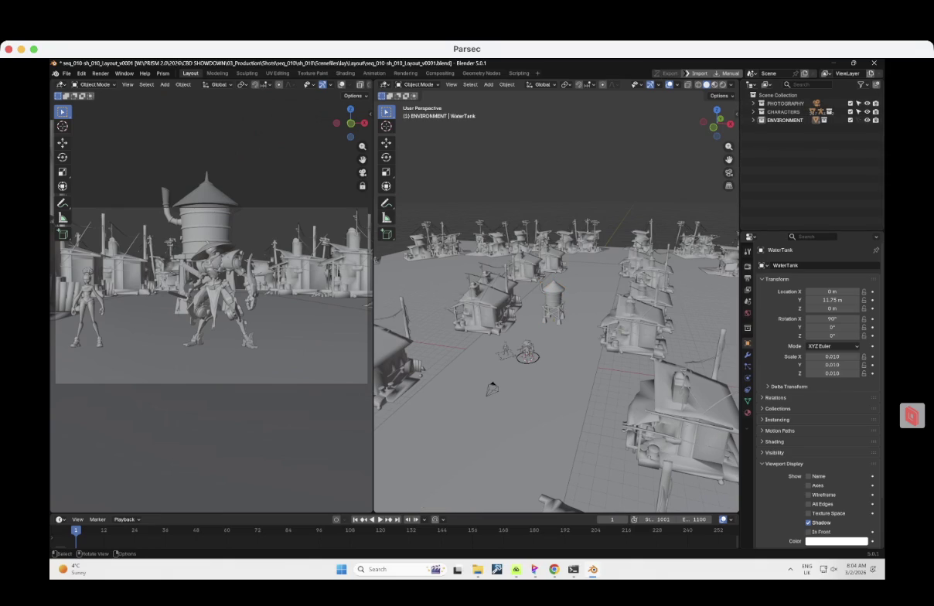
{"action": "left_click", "coordinate": [492, 387]}
{"action": "key", "text": "grave"}
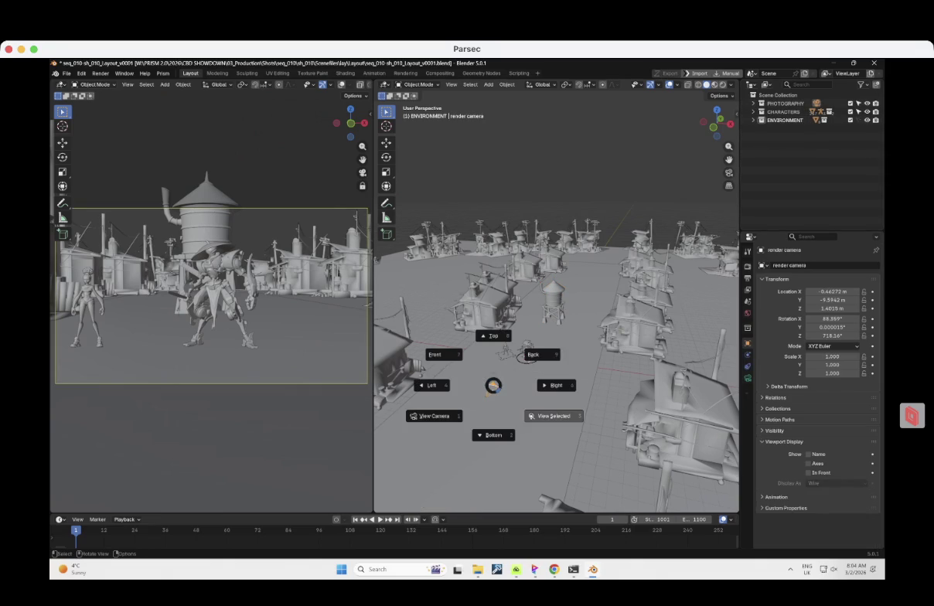
Step: Select the character rig and set its Location X to 0 m in the sidebar
{"action": "key", "text": "KP_Decimal"}
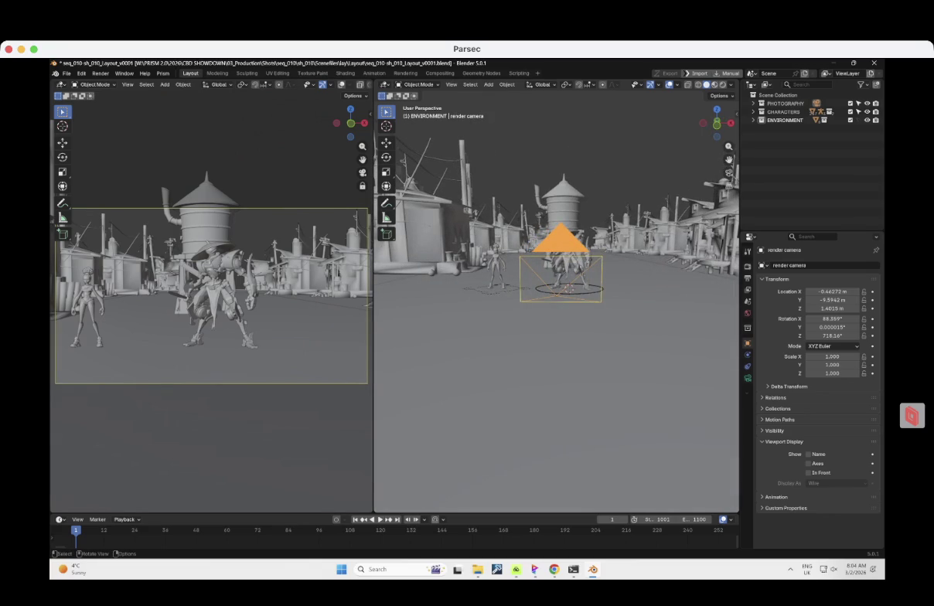
{"action": "left_click", "coordinate": [491, 290]}
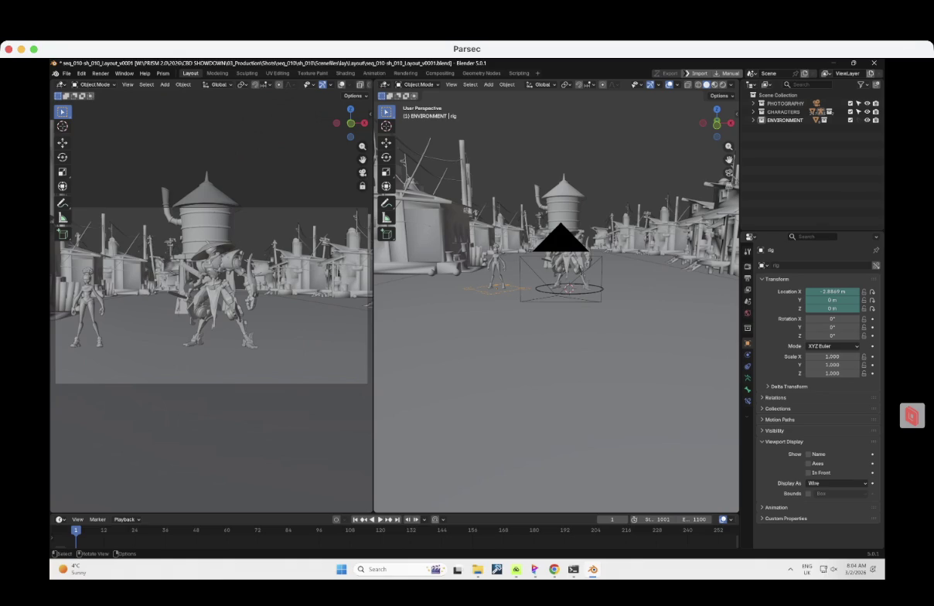
{"action": "key", "text": "n"}
{"action": "left_click", "coordinate": [665, 127]}
{"action": "type", "text": "0"}
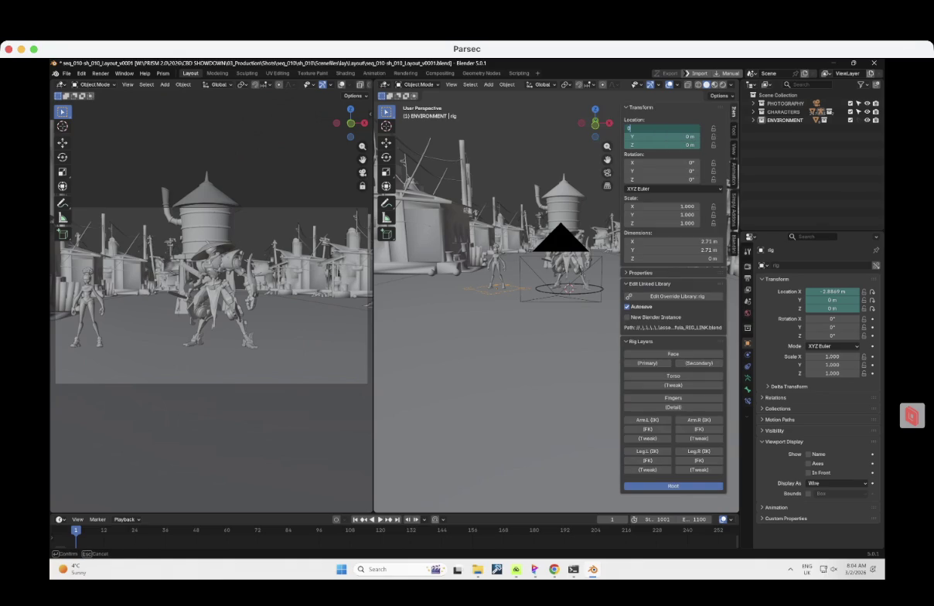
{"action": "key", "text": "Return"}
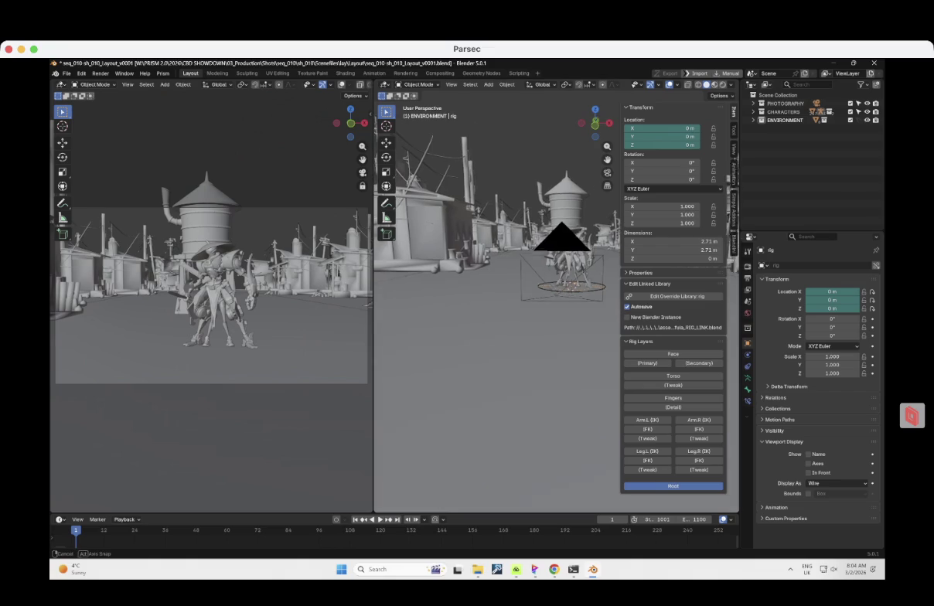
Step: Hide the sidebar and frame the view tightly on the mech rig
{"action": "middle_click_drag", "start_coordinate": [494, 348], "coordinate": [541, 325]}
{"action": "key", "text": "n"}
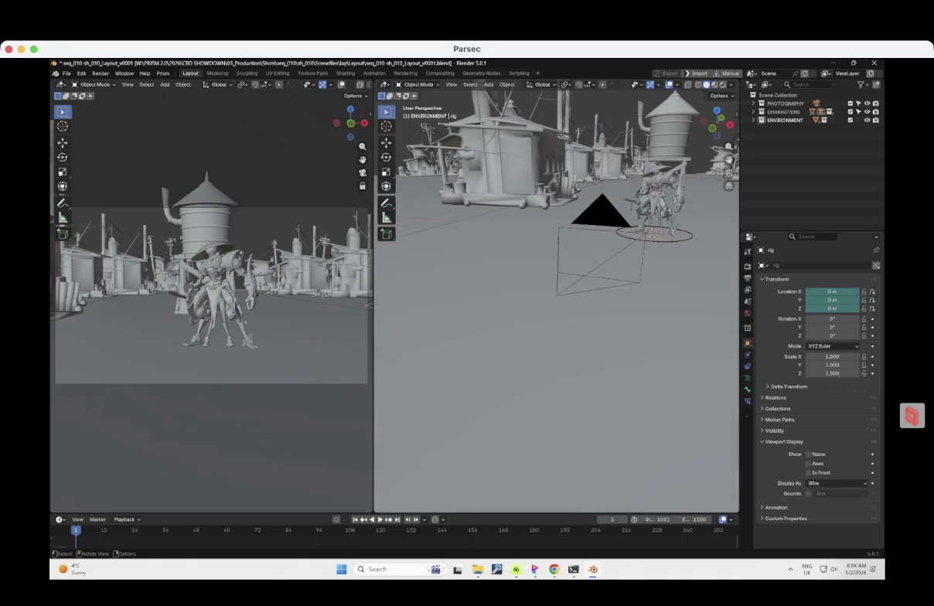
{"action": "middle_click_drag", "start_coordinate": [557, 309], "coordinate": [587, 293]}
{"action": "key", "text": "grave"}
{"action": "left_click", "coordinate": [586, 310]}
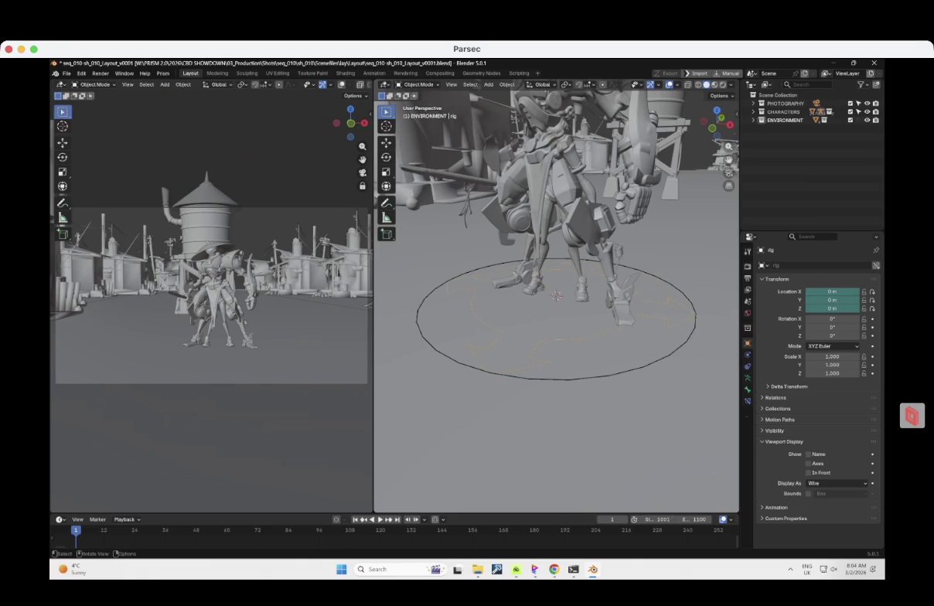
Step: In Pose Mode, move the rig's root along Y and inspect it among the houses
{"action": "left_click", "coordinate": [418, 84]}
{"action": "left_click", "coordinate": [414, 110]}
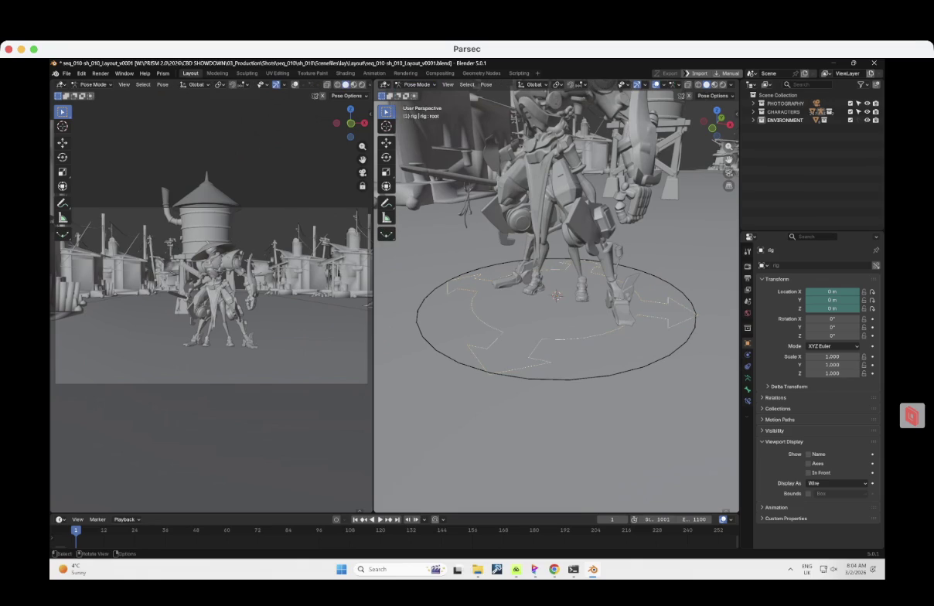
{"action": "key", "text": "g"}
{"action": "key", "text": "y"}
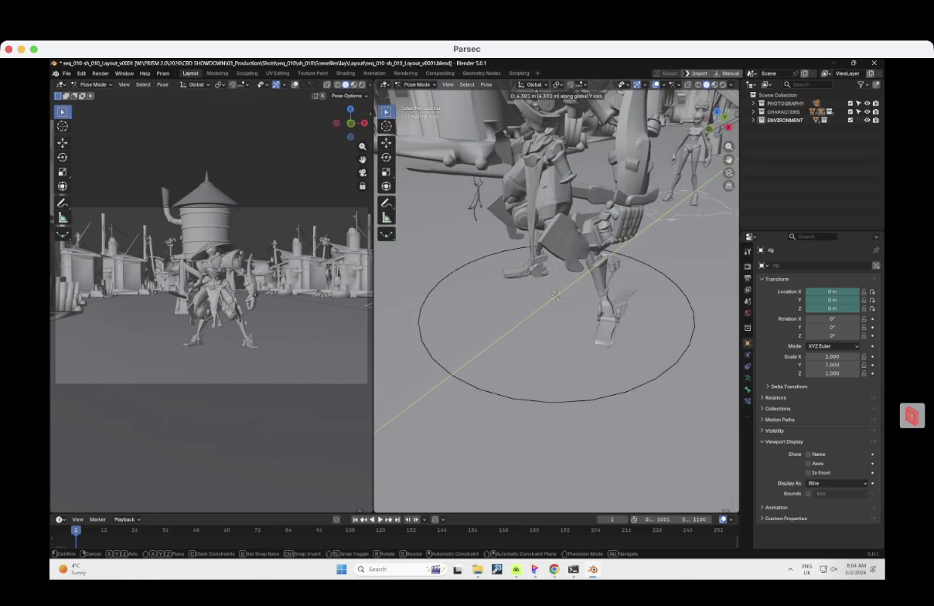
{"action": "left_click", "coordinate": [555, 296]}
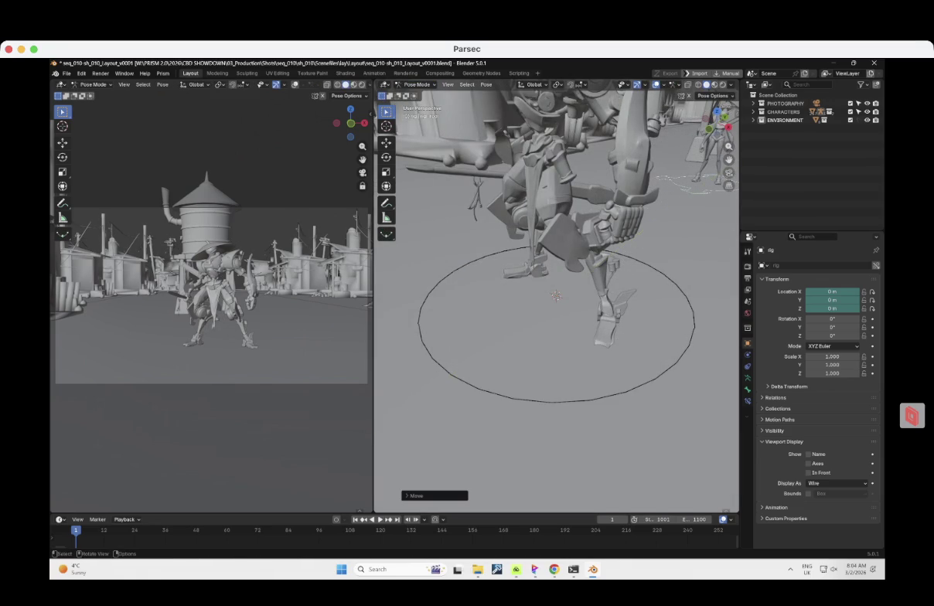
{"action": "key", "text": "KP_Decimal"}
{"action": "middle_click_drag", "start_coordinate": [557, 310], "coordinate": [510, 302]}
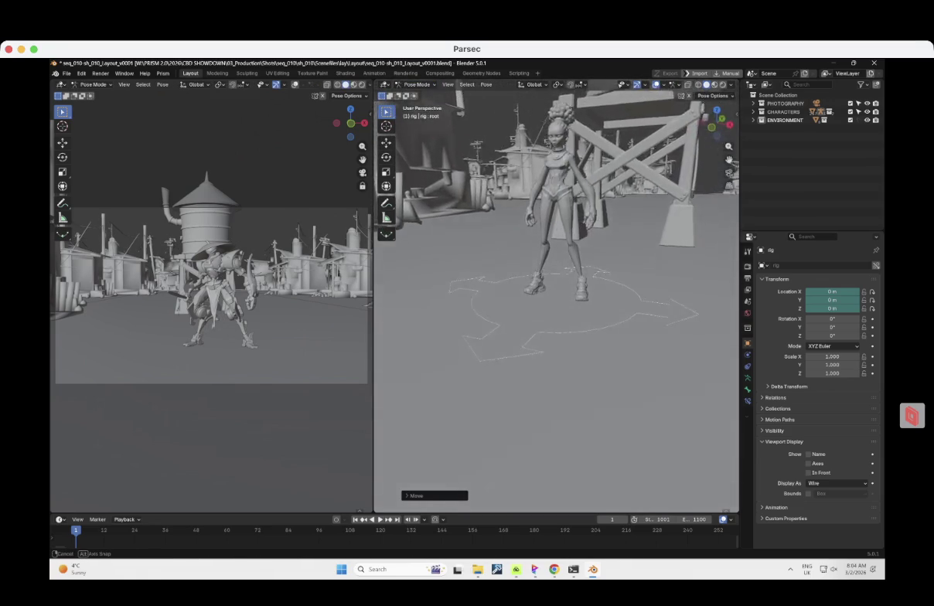
{"action": "mouse_move", "coordinate": [556, 309]}
{"action": "middle_mouse_down"}
{"action": "mouse_move", "coordinate": [587, 309]}
{"action": "mouse_move", "coordinate": [526, 293]}
{"action": "mouse_move", "coordinate": [587, 297]}
{"action": "middle_mouse_up"}
{"action": "scroll", "coordinate": [556, 301], "scroll_direction": "up", "scroll_amount": 2}
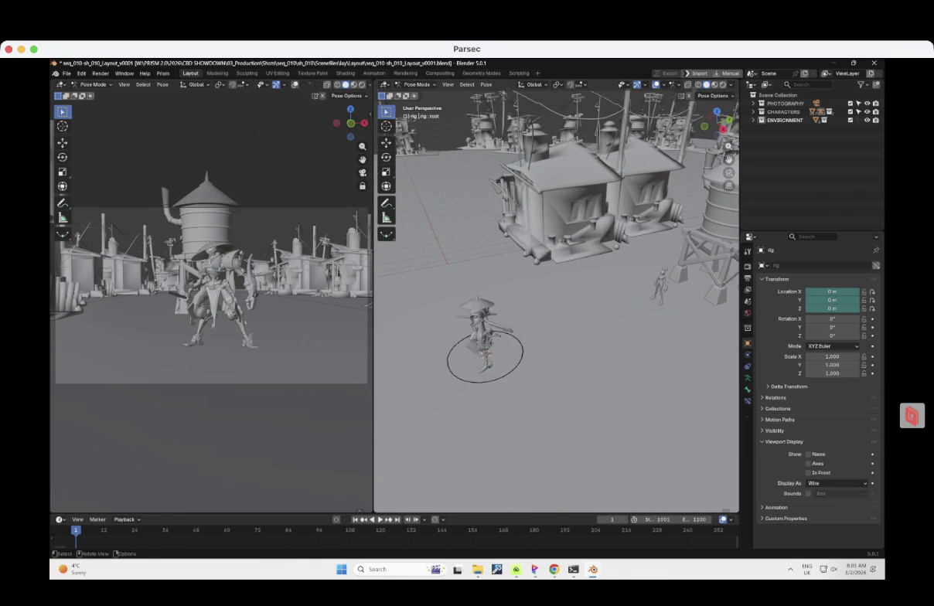
Step: Box-select the mech rig and rotate it 90° around Z in Pose Mode
{"action": "left_click", "coordinate": [415, 84]}
{"action": "left_click", "coordinate": [416, 84]}
{"action": "left_click", "coordinate": [421, 94]}
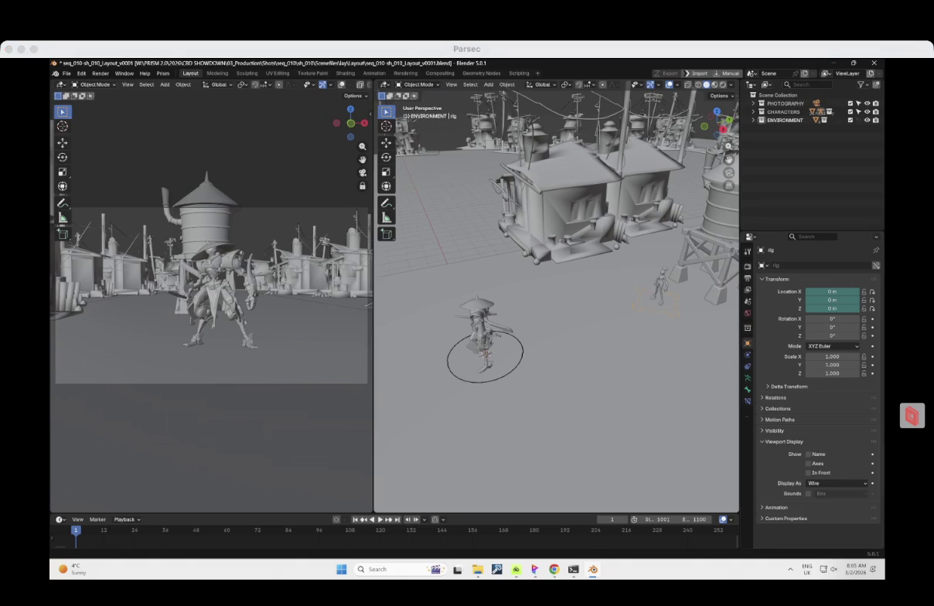
{"action": "key", "text": "b"}
{"action": "left_click_drag", "start_coordinate": [439, 328], "coordinate": [532, 388]}
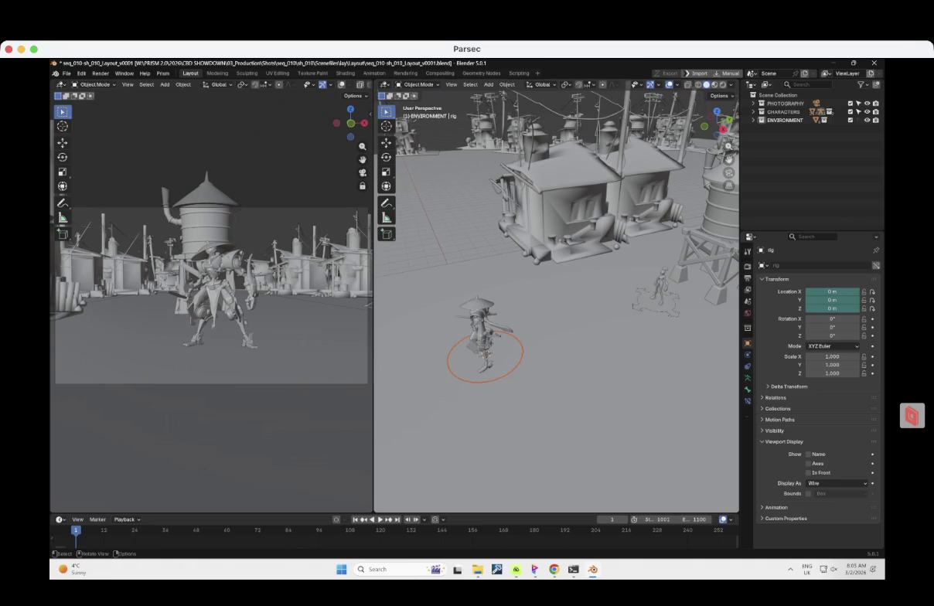
{"action": "left_click", "coordinate": [417, 85]}
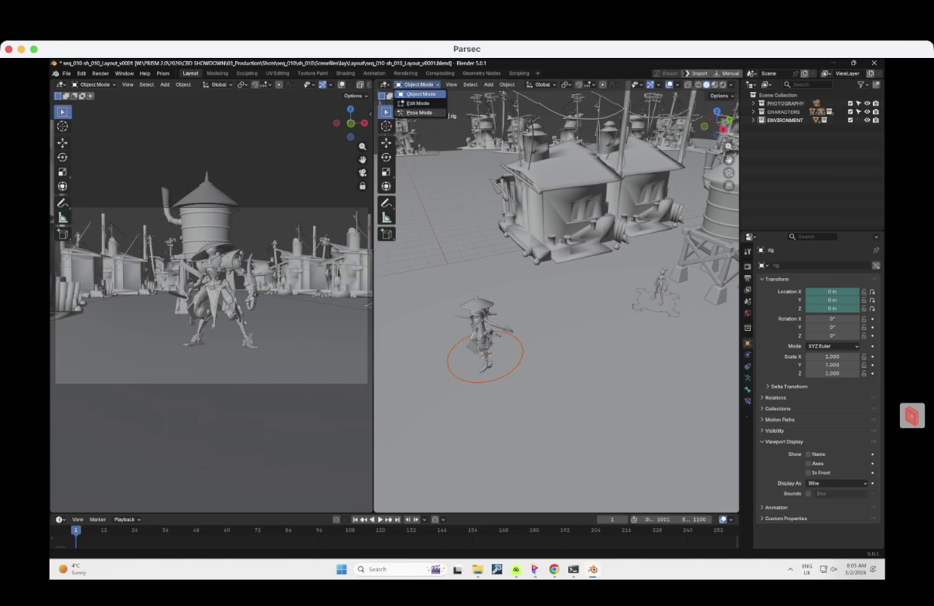
{"action": "left_click", "coordinate": [402, 107]}
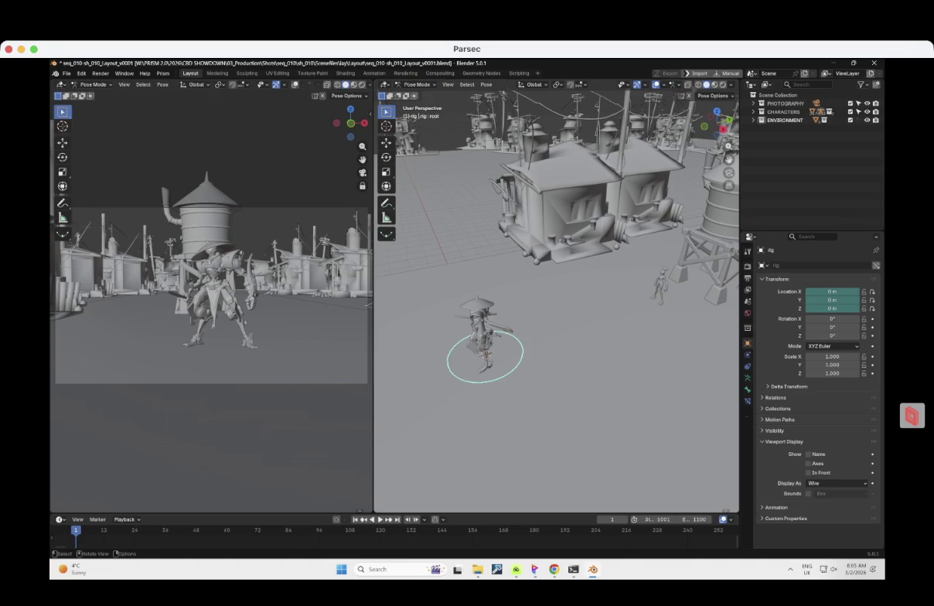
{"action": "type", "text": "rz"}
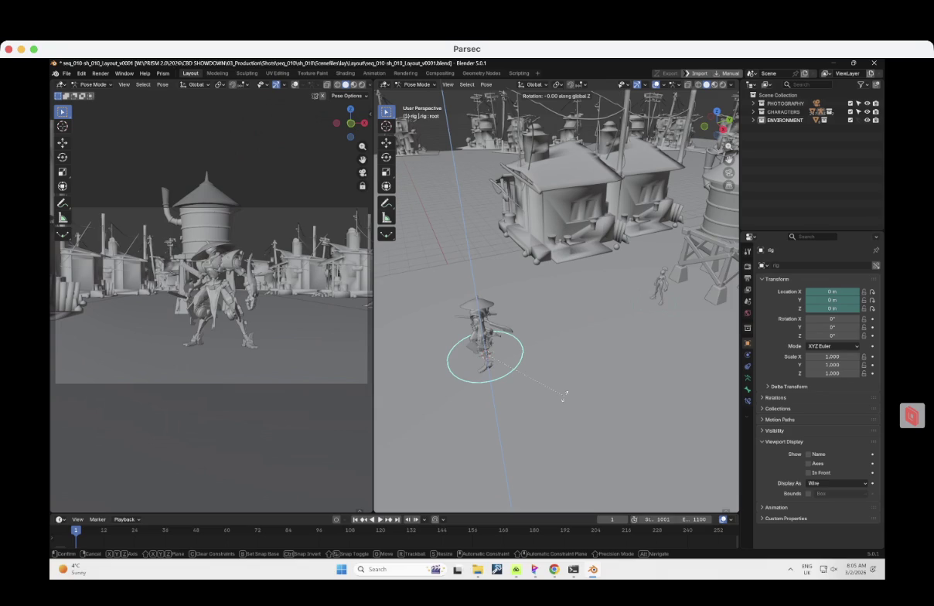
{"action": "type", "text": "90"}
{"action": "key", "text": "Return"}
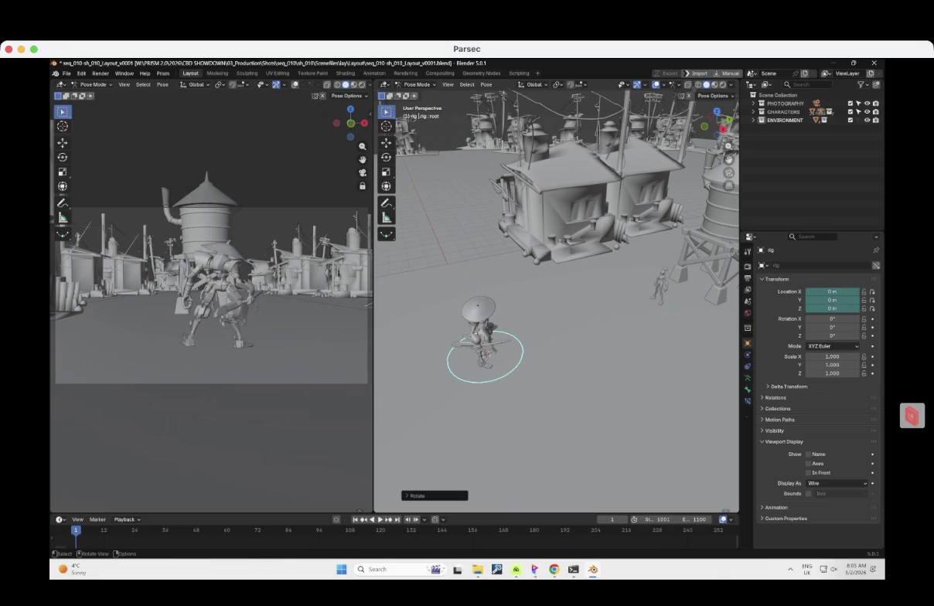
Step: Shift the rig left in the camera shot beside the water tank, then return to Object Mode
{"action": "key", "text": "g"}
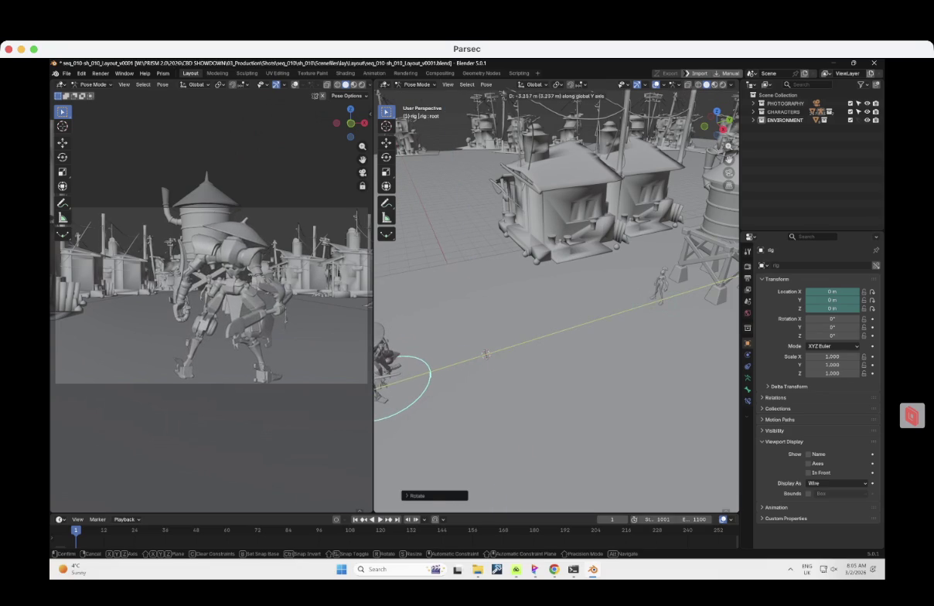
{"action": "left_click", "coordinate": [485, 354]}
{"action": "middle_click_drag", "start_coordinate": [541, 348], "coordinate": [495, 348], "text": "shift"}
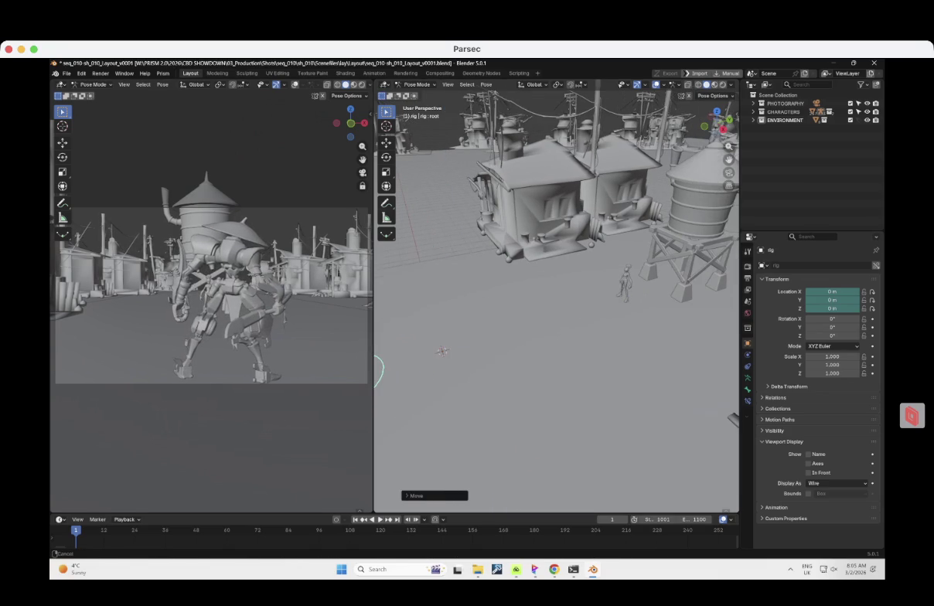
{"action": "mouse_move", "coordinate": [209, 309]}
{"action": "middle_mouse_down"}
{"action": "mouse_move", "coordinate": [255, 309]}
{"action": "mouse_move", "coordinate": [170, 310]}
{"action": "middle_mouse_up"}
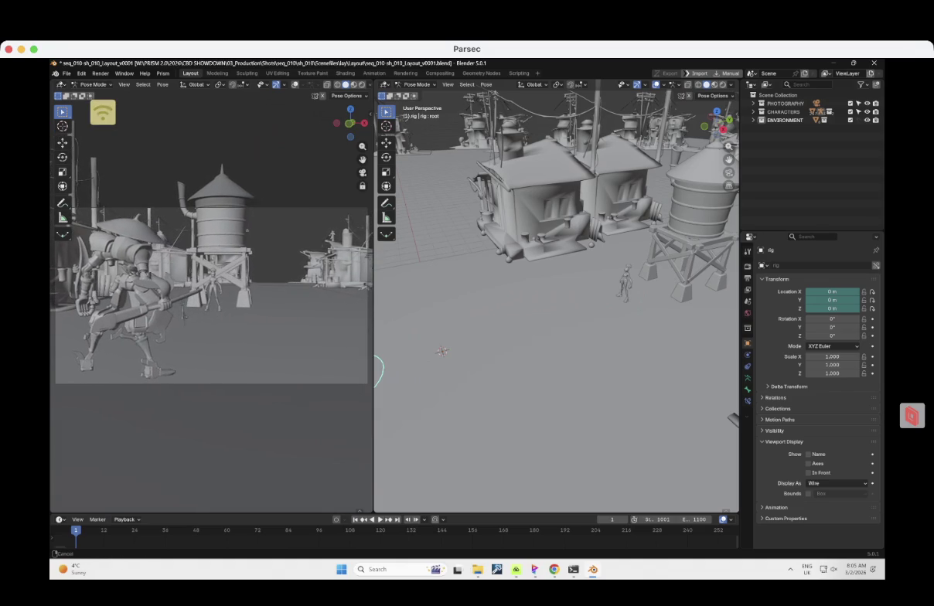
{"action": "key", "text": "Escape"}
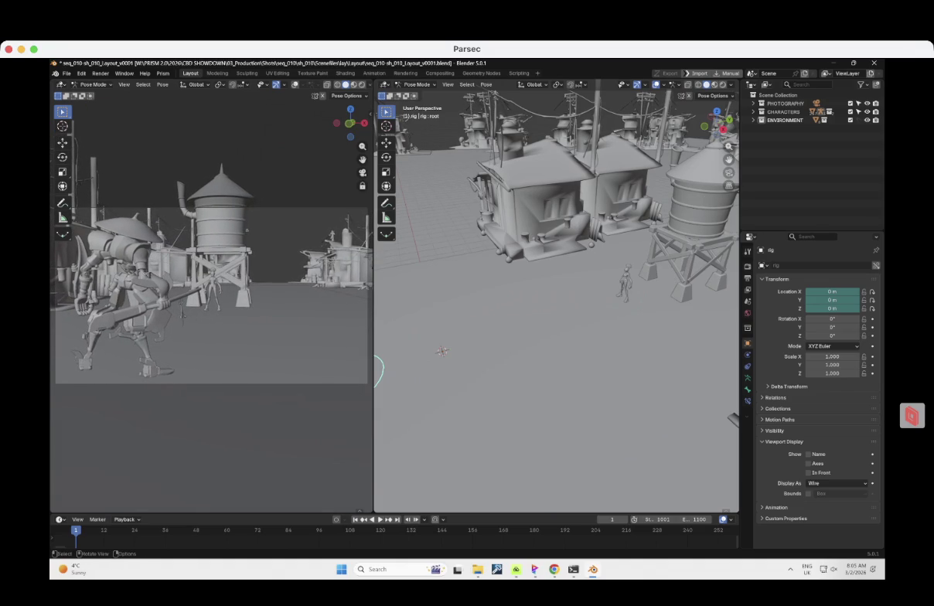
{"action": "left_click", "coordinate": [417, 84]}
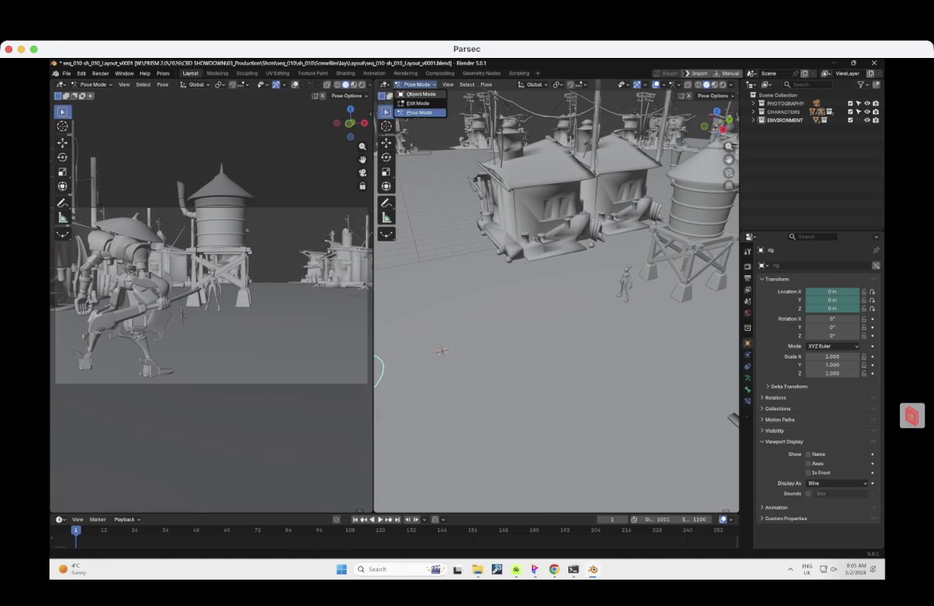
{"action": "left_click", "coordinate": [421, 93]}
Step: Zoom the view and save seq_010-sh_010_Layout_v0001.blend
{"action": "scroll", "coordinate": [556, 302], "scroll_direction": "down", "scroll_amount": 2}
{"action": "scroll", "coordinate": [557, 301], "scroll_direction": "down", "scroll_amount": 2}
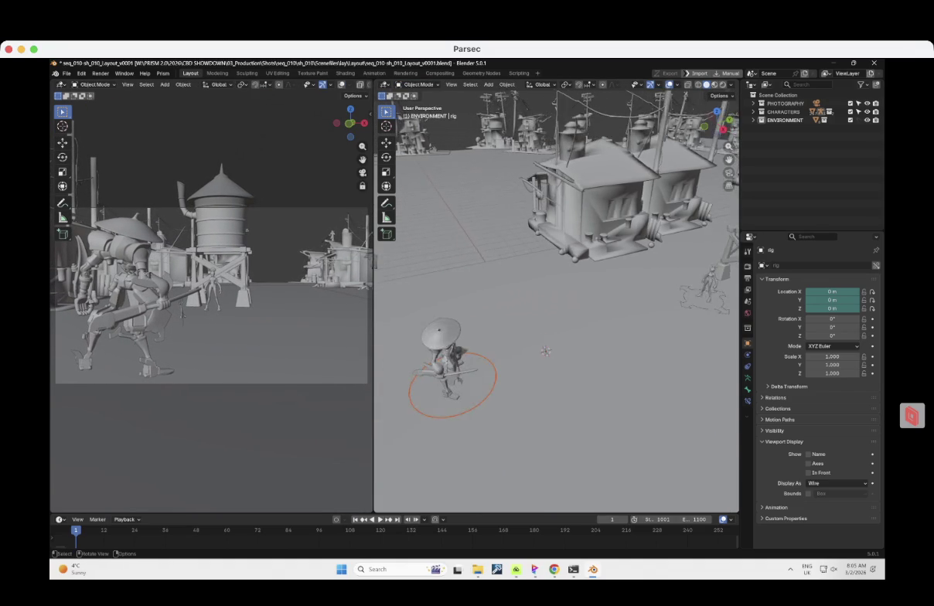
{"action": "scroll", "coordinate": [557, 302], "scroll_direction": "down", "scroll_amount": 2}
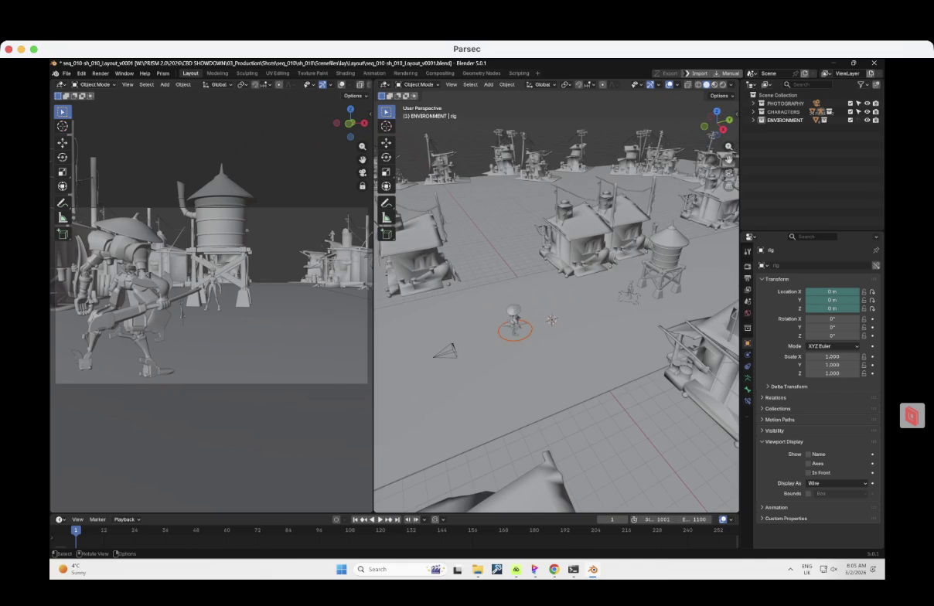
{"action": "scroll", "coordinate": [514, 504], "scroll_direction": "up", "scroll_amount": 5}
{"action": "scroll", "coordinate": [514, 505], "scroll_direction": "down", "scroll_amount": 5}
{"action": "key", "text": "ctrl+s"}
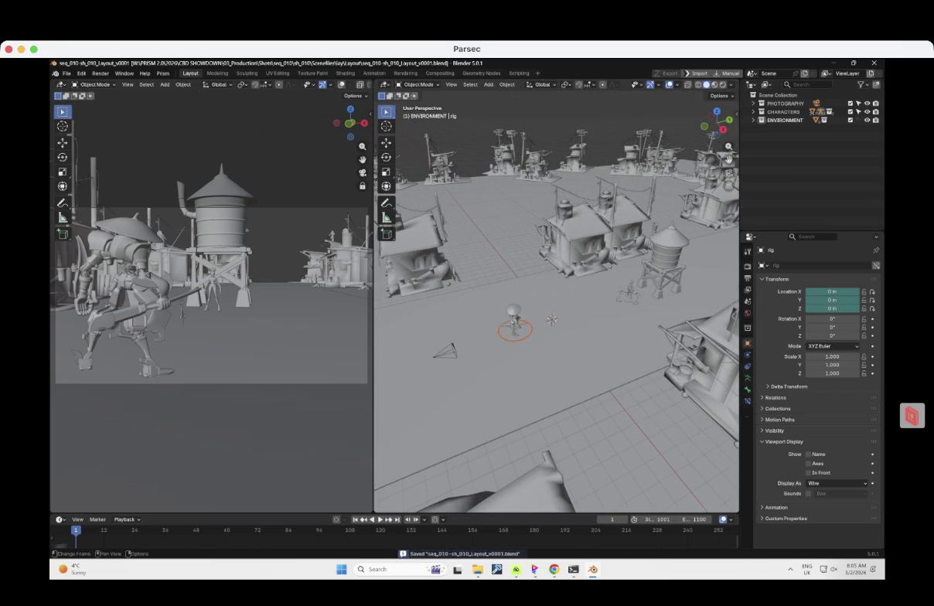
{"action": "key", "text": "alt+Tab"}
Step: Expand the assets folder in Prism and list Nafula's Layout files
{"action": "double_click", "coordinate": [82, 130]}
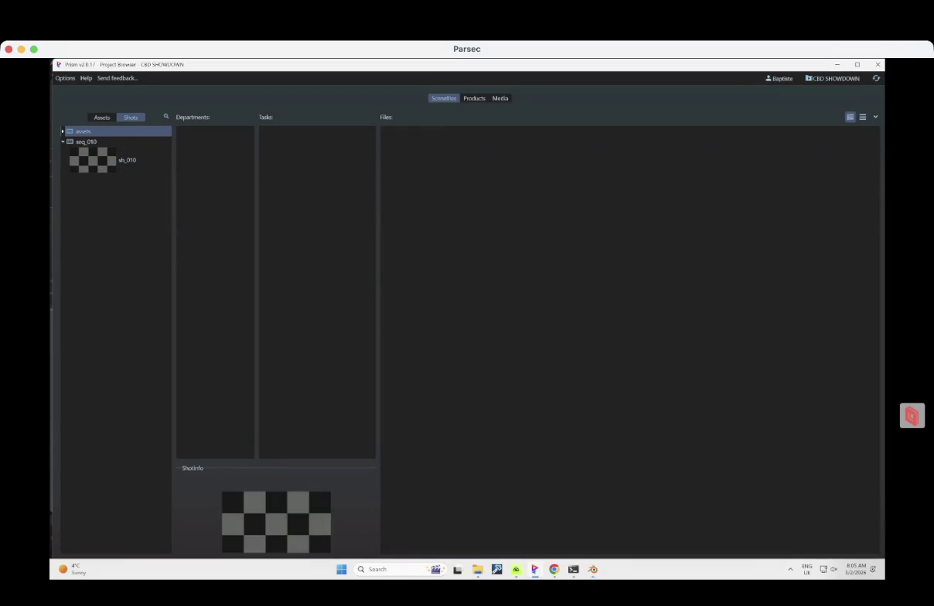
{"action": "double_click", "coordinate": [82, 130]}
{"action": "left_click", "coordinate": [126, 176]}
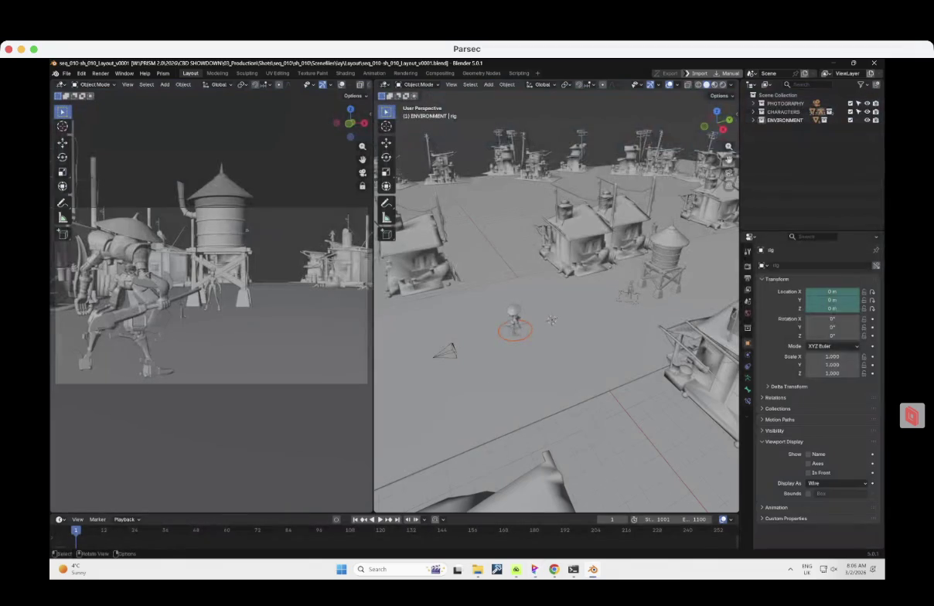
Step: Select the render camera in the PHOTOGRAPHY collection and show its Perspective 50 mm lens settings
{"action": "key", "text": "shift+grave"}
{"action": "key", "text": "w"}
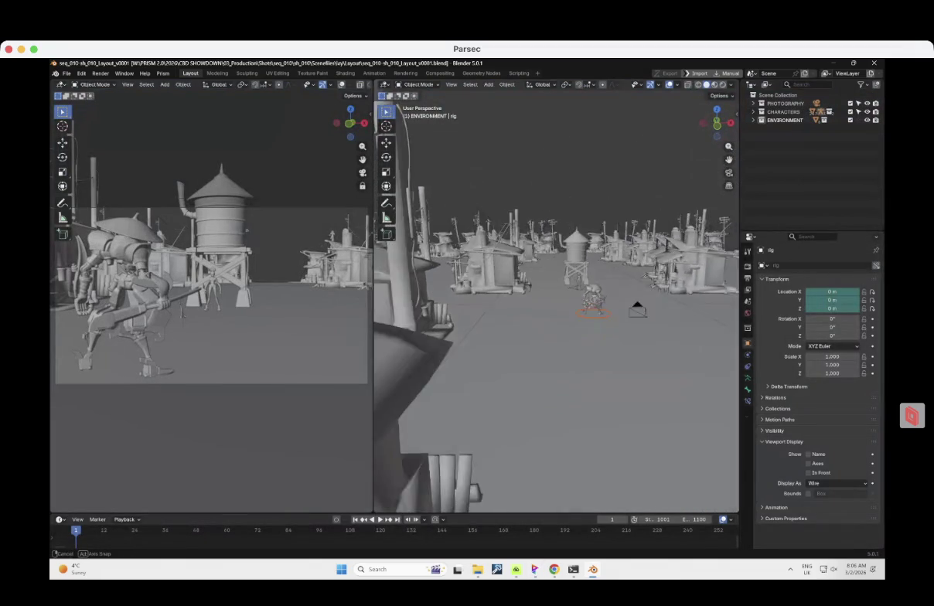
{"action": "key", "text": "Return"}
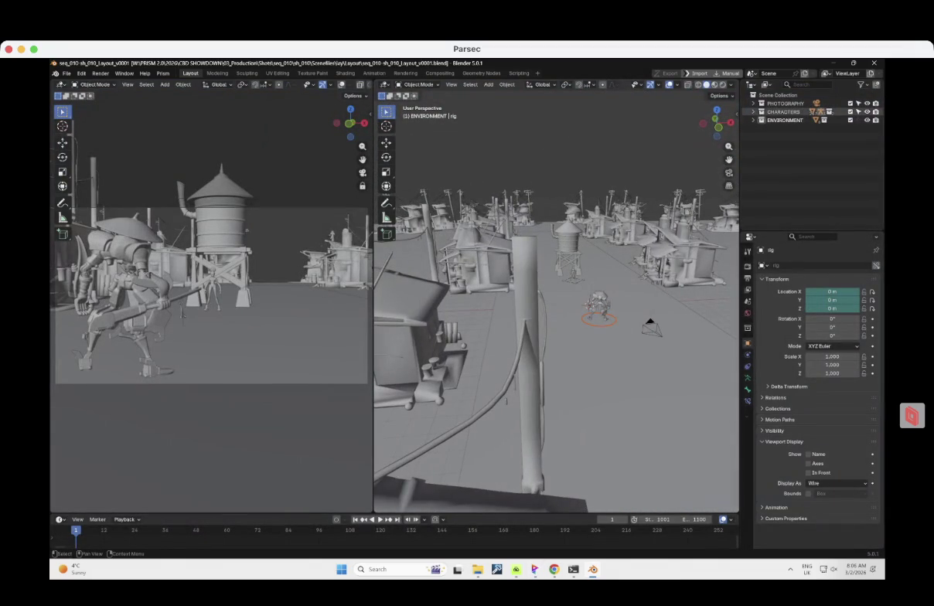
{"action": "left_click", "coordinate": [754, 103]}
{"action": "left_click", "coordinate": [790, 111]}
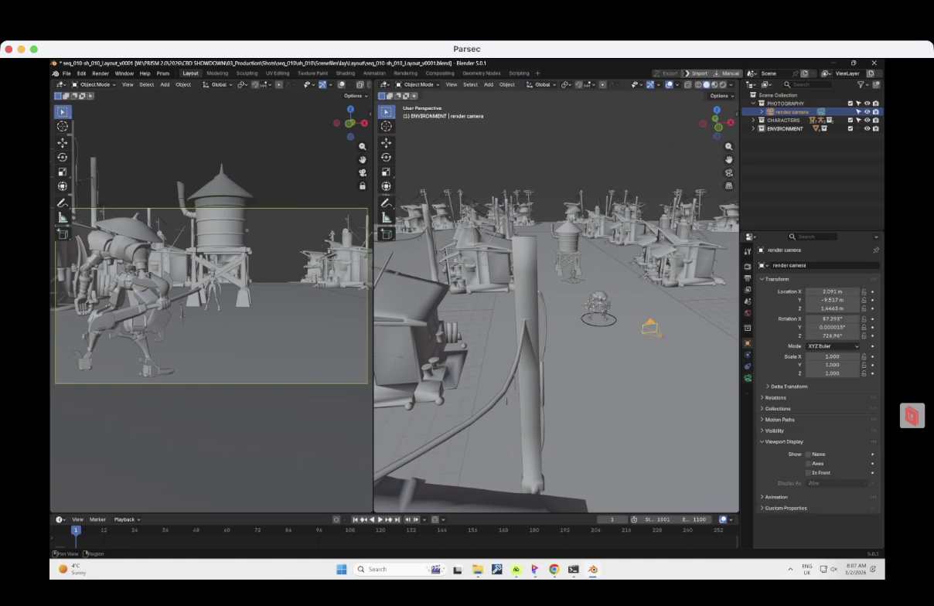
{"action": "left_click", "coordinate": [747, 378]}
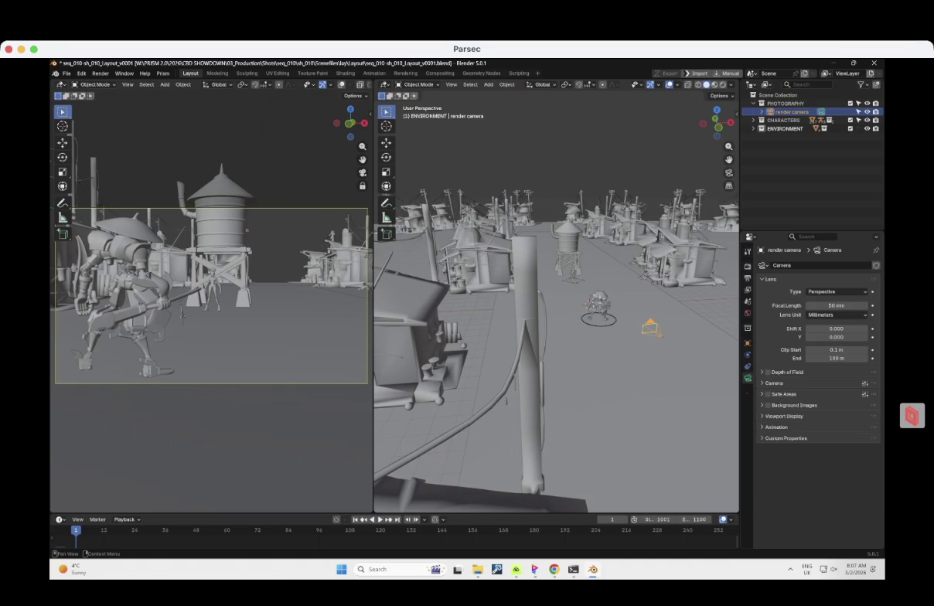
Step: Turn on Passepartout and Safe Areas guides, re-aiming the camera on the character
{"action": "left_click", "coordinate": [784, 416]}
{"action": "left_click", "coordinate": [808, 477]}
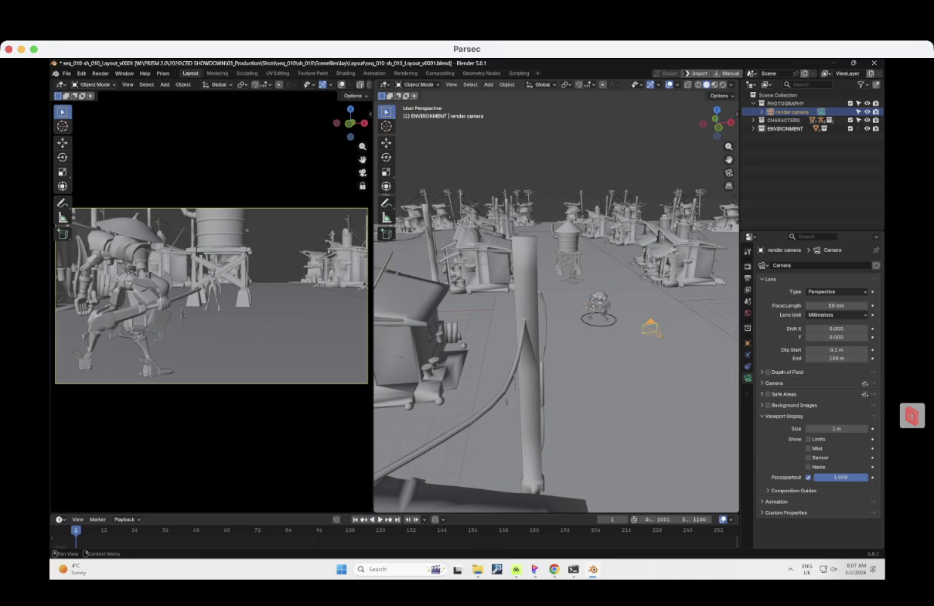
{"action": "middle_click_drag", "start_coordinate": [209, 294], "coordinate": [132, 294]}
{"action": "left_click", "coordinate": [768, 395]}
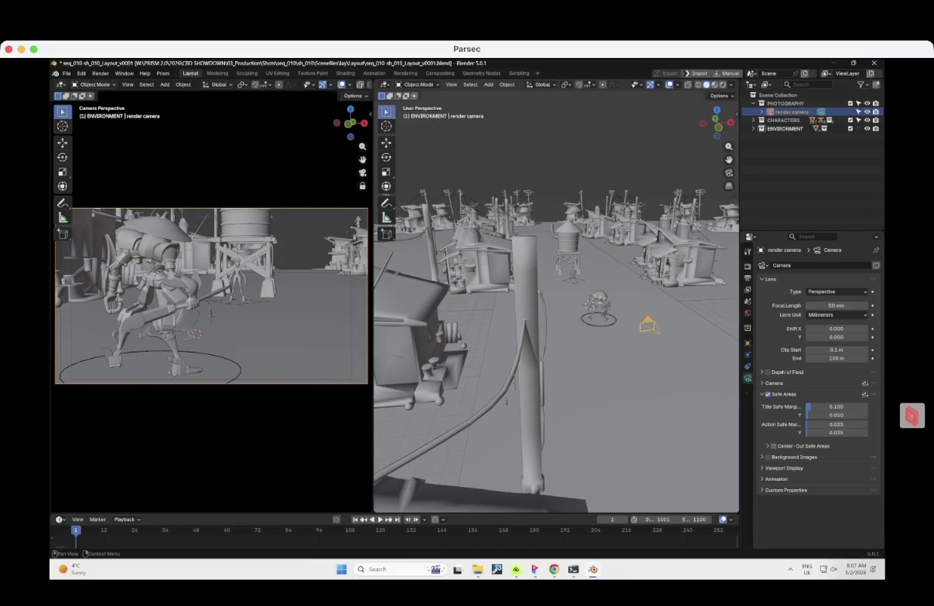
{"action": "left_click", "coordinate": [773, 446]}
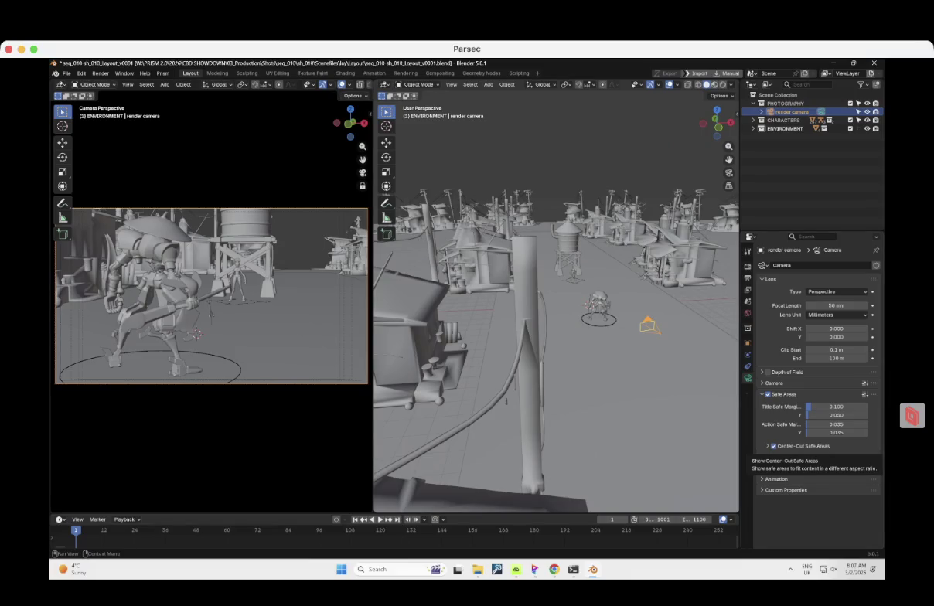
{"action": "left_click", "coordinate": [773, 446]}
{"action": "left_click", "coordinate": [773, 446]}
{"action": "left_click", "coordinate": [773, 383]}
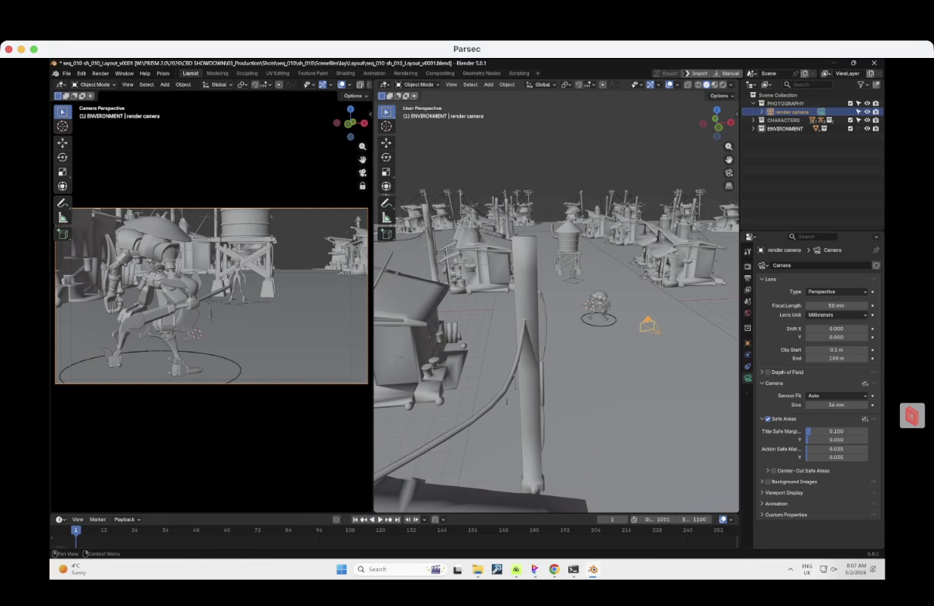
{"action": "left_click", "coordinate": [773, 382]}
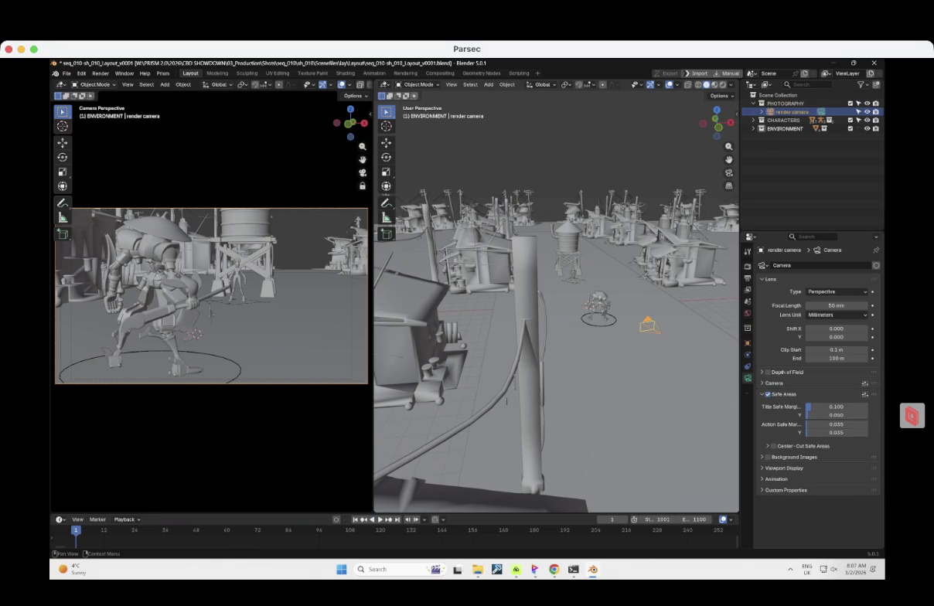
Step: Set the camera focal length to 60 mm, reframe the shot, save, and hide ENVIRONMENT
{"action": "left_click", "coordinate": [836, 305]}
{"action": "type", "text": "60"}
{"action": "key", "text": "Return"}
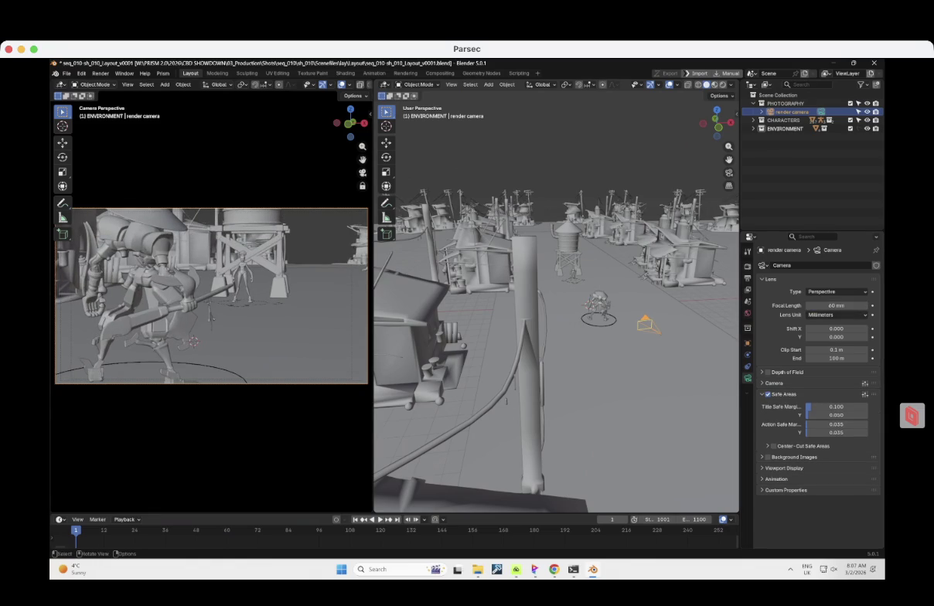
{"action": "middle_click_drag", "start_coordinate": [201, 294], "coordinate": [240, 309]}
{"action": "key", "text": "ctrl+s"}
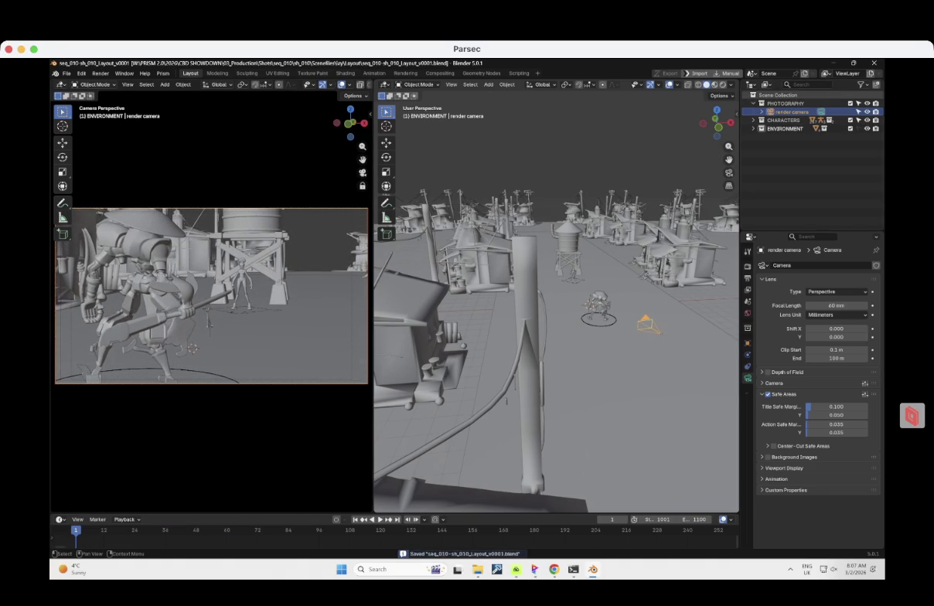
{"action": "left_click", "coordinate": [849, 128]}
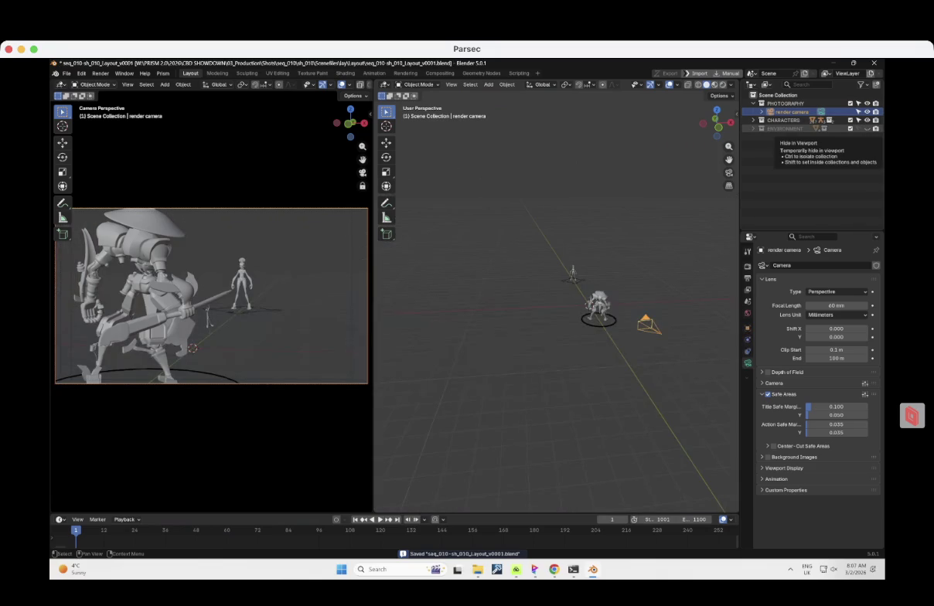
{"action": "left_click", "coordinate": [850, 128]}
{"action": "left_click", "coordinate": [850, 128]}
{"action": "left_click", "coordinate": [849, 128]}
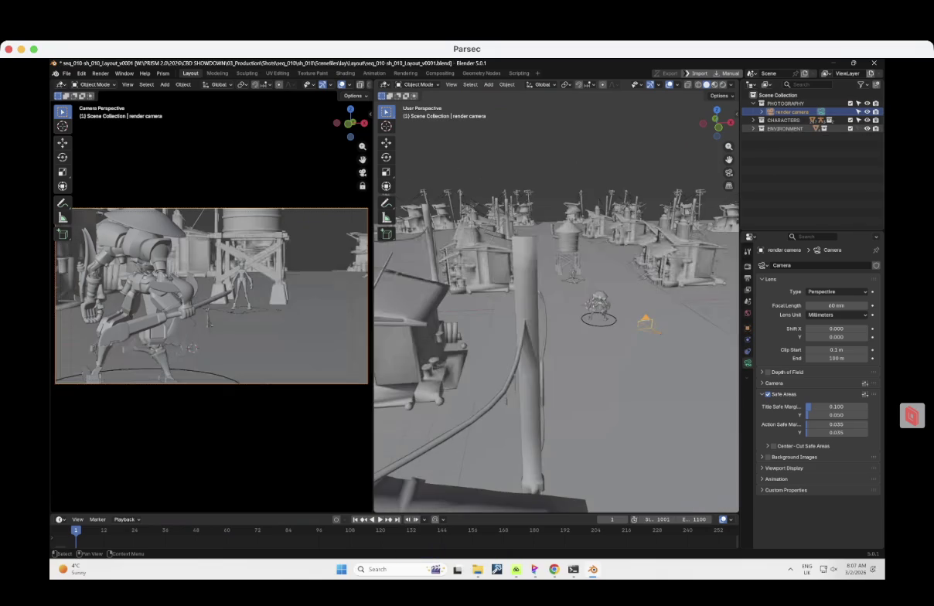
{"action": "left_click", "coordinate": [849, 129]}
{"action": "left_click", "coordinate": [849, 128]}
{"action": "left_click", "coordinate": [753, 128]}
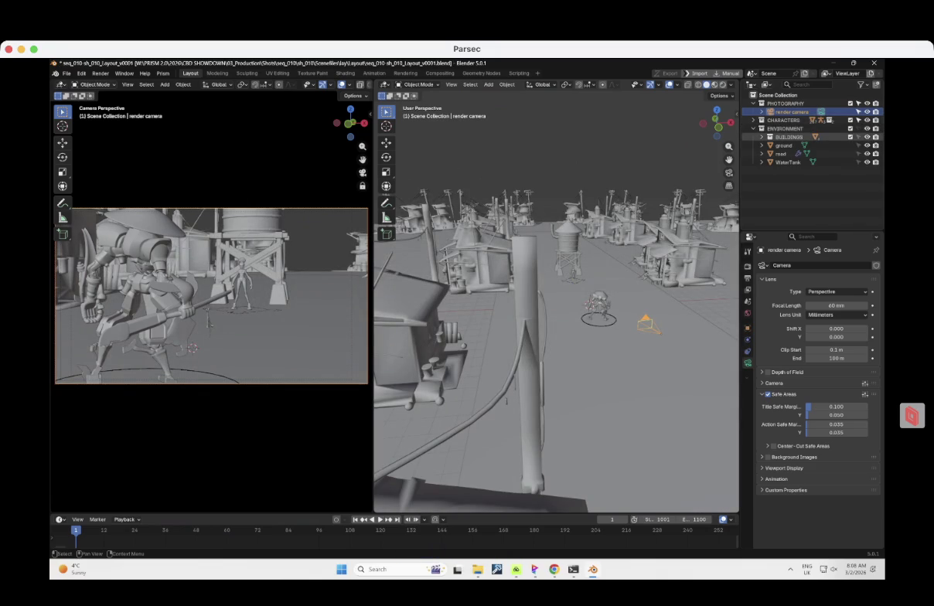
{"action": "left_click", "coordinate": [752, 129]}
{"action": "left_click", "coordinate": [773, 170]}
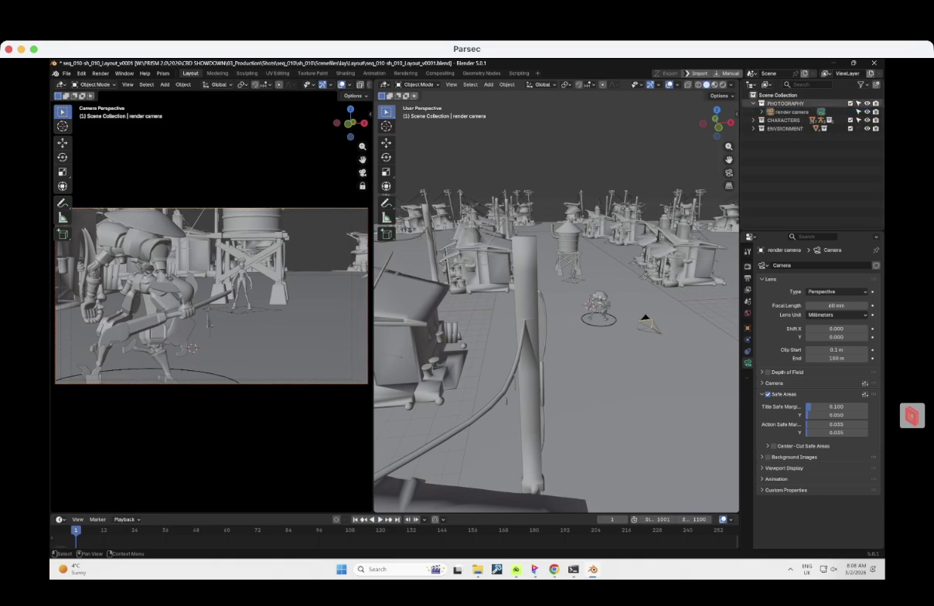
{"action": "left_click", "coordinate": [753, 103]}
{"action": "right_click", "coordinate": [726, 139]}
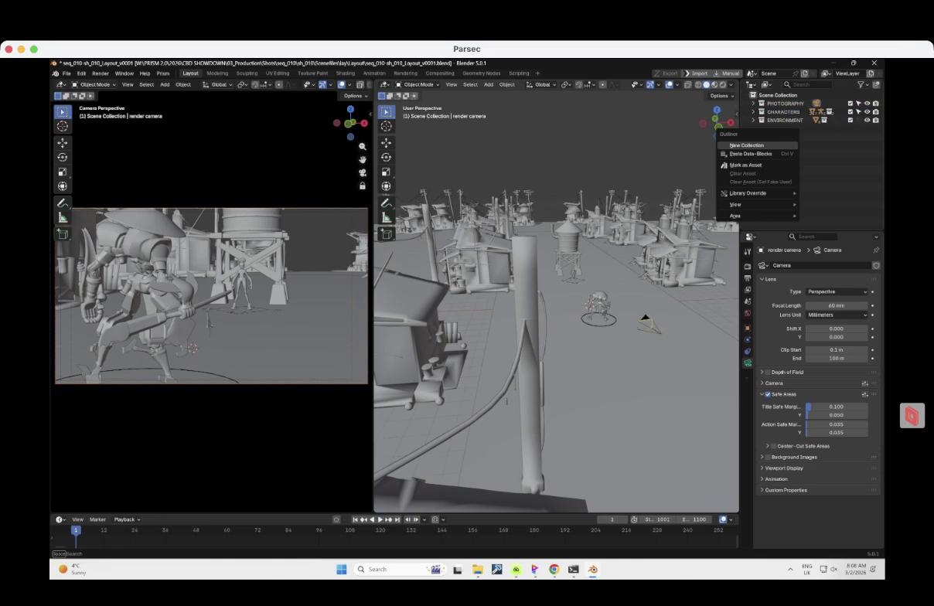
{"action": "left_click", "coordinate": [742, 145]}
{"action": "double_click", "coordinate": [780, 128]}
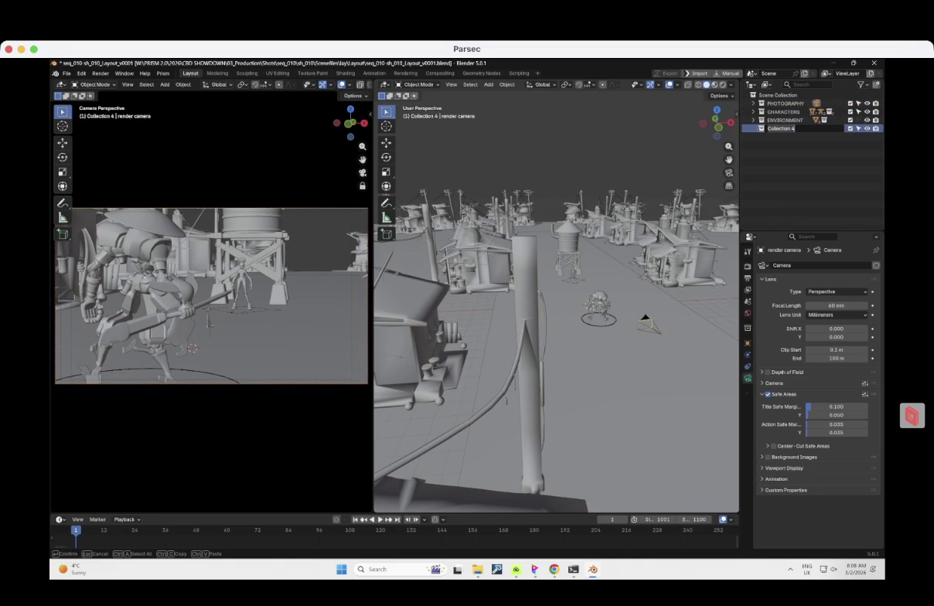
{"action": "type", "text": "HERO ASSETS"}
{"action": "key", "text": "Return"}
{"action": "left_click", "coordinate": [754, 120]}
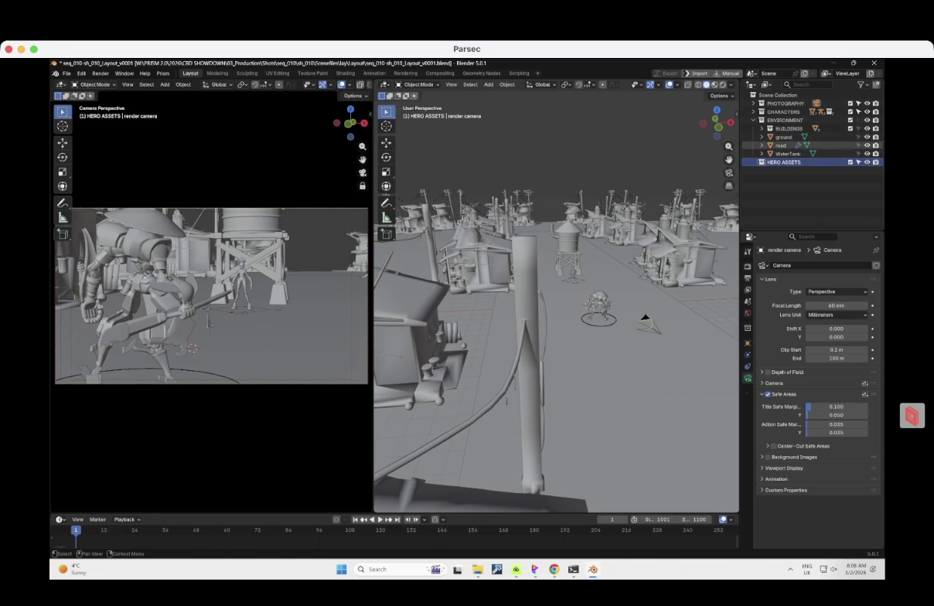
{"action": "left_click", "coordinate": [788, 154]}
{"action": "left_click_drag", "start_coordinate": [788, 154], "coordinate": [784, 163]}
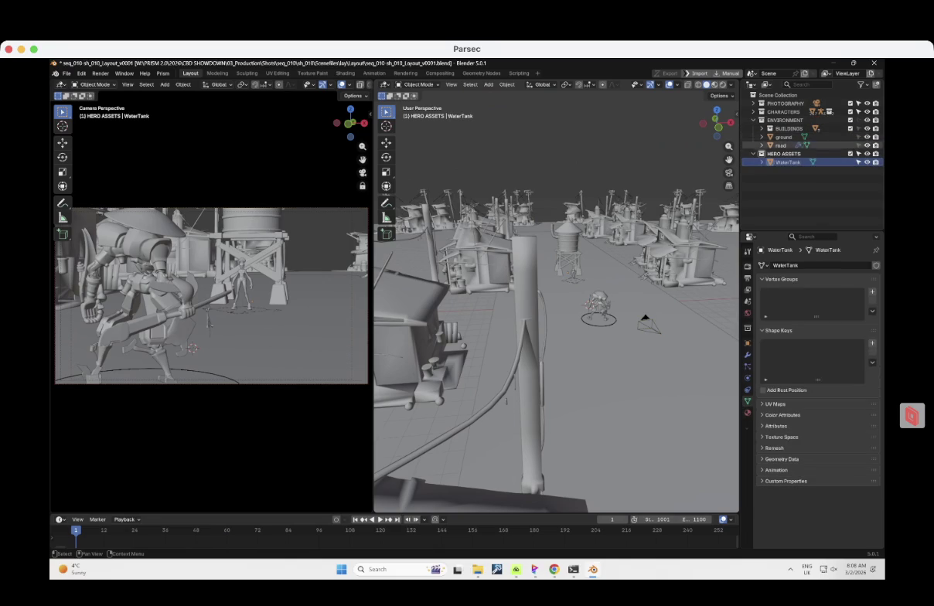
{"action": "left_click", "coordinate": [753, 128]}
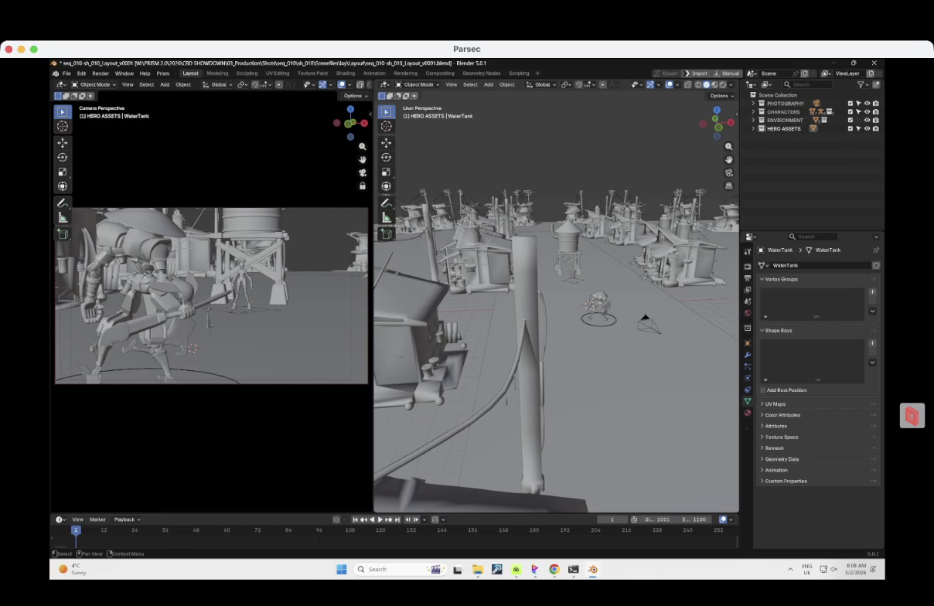
{"action": "left_click", "coordinate": [784, 128]}
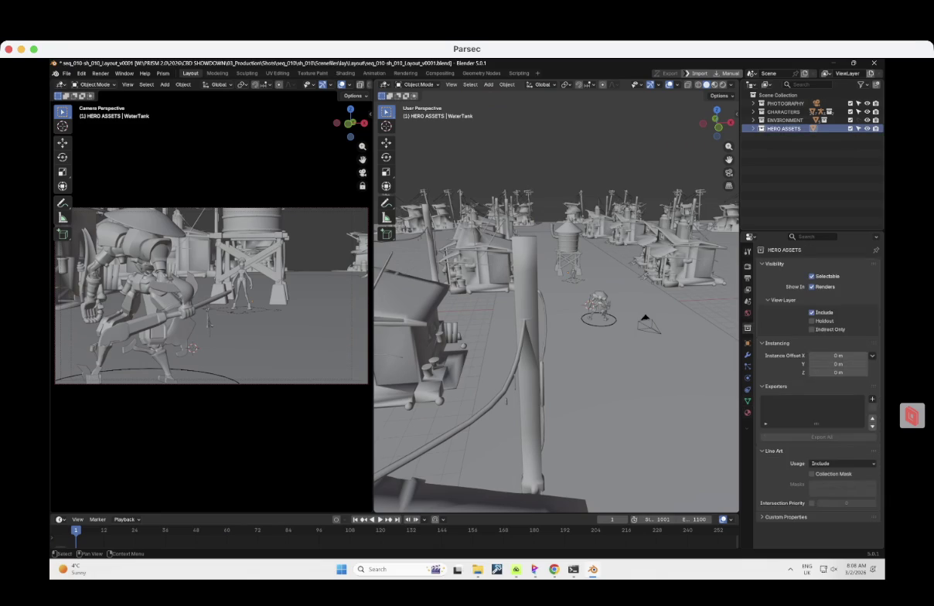
{"action": "left_click", "coordinate": [797, 151]}
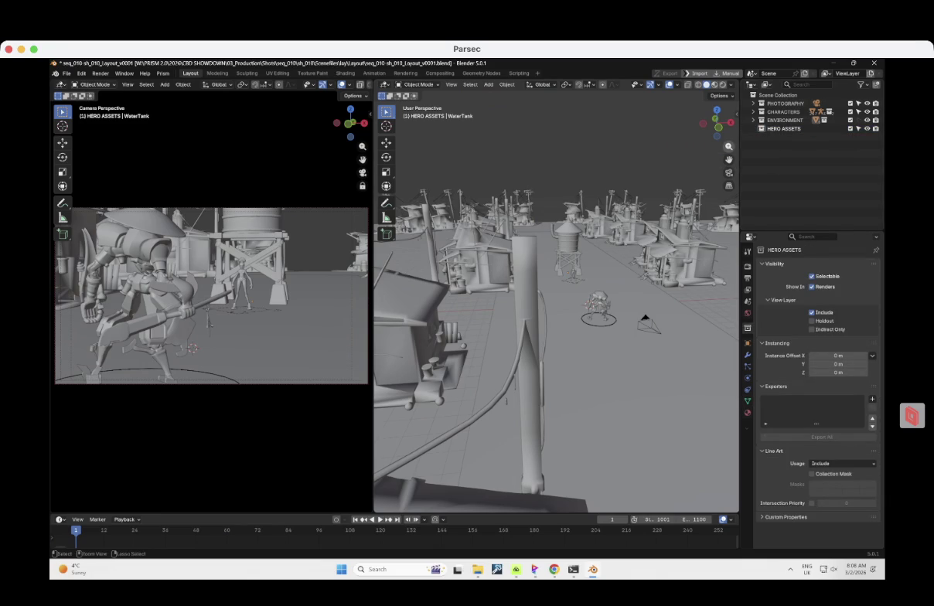
{"action": "key", "text": "ctrl+z"}
{"action": "key", "text": "ctrl+z"}
{"action": "key", "text": "ctrl+z"}
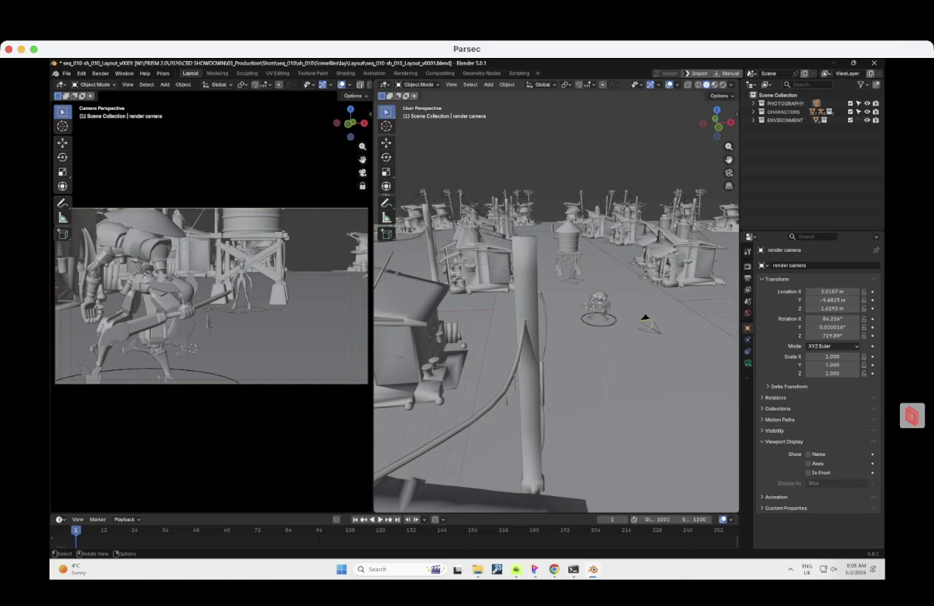
Step: Rotate houseB and houseA around Z so houseA reads about 12.885°, then save the file
{"action": "middle_click_drag", "start_coordinate": [556, 309], "coordinate": [558, 341]}
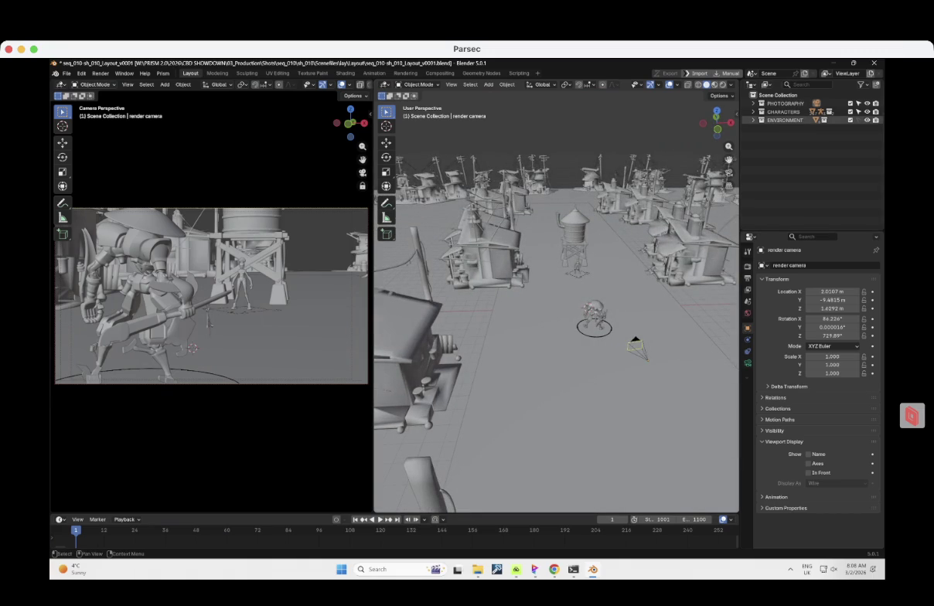
{"action": "left_click", "coordinate": [681, 232]}
{"action": "left_click", "coordinate": [495, 174]}
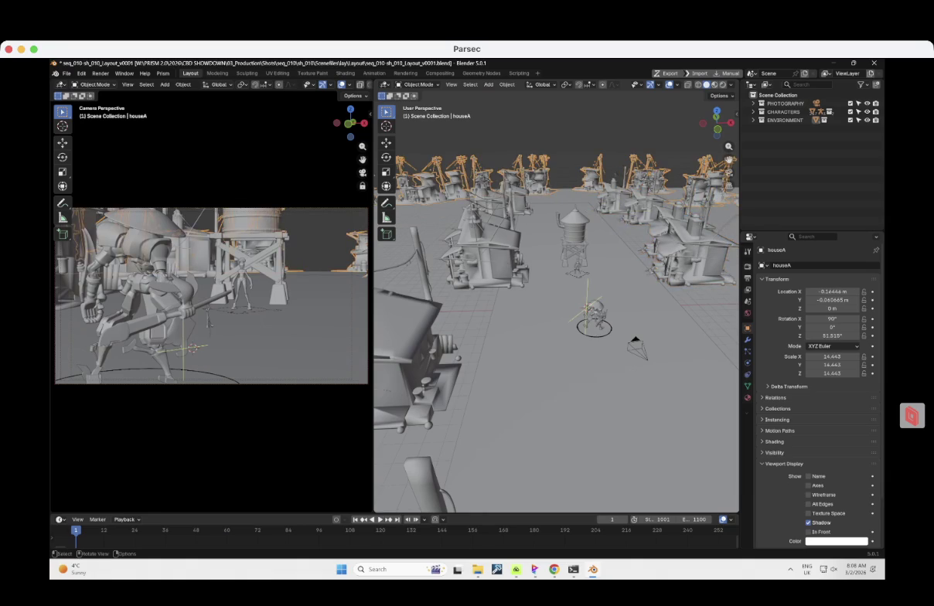
{"action": "key", "text": "r"}
{"action": "key", "text": "z"}
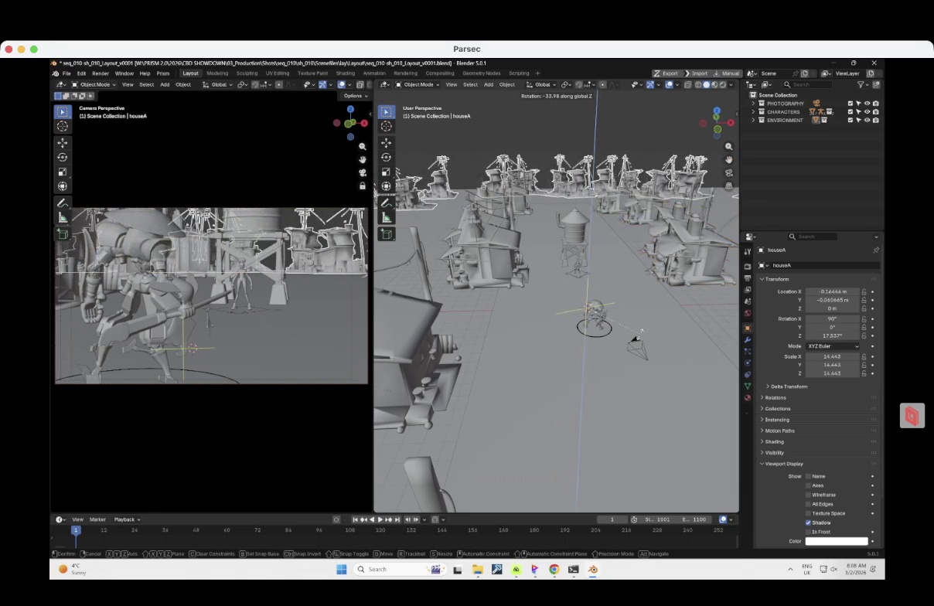
{"action": "key", "text": "Return"}
{"action": "key", "text": "alt+a"}
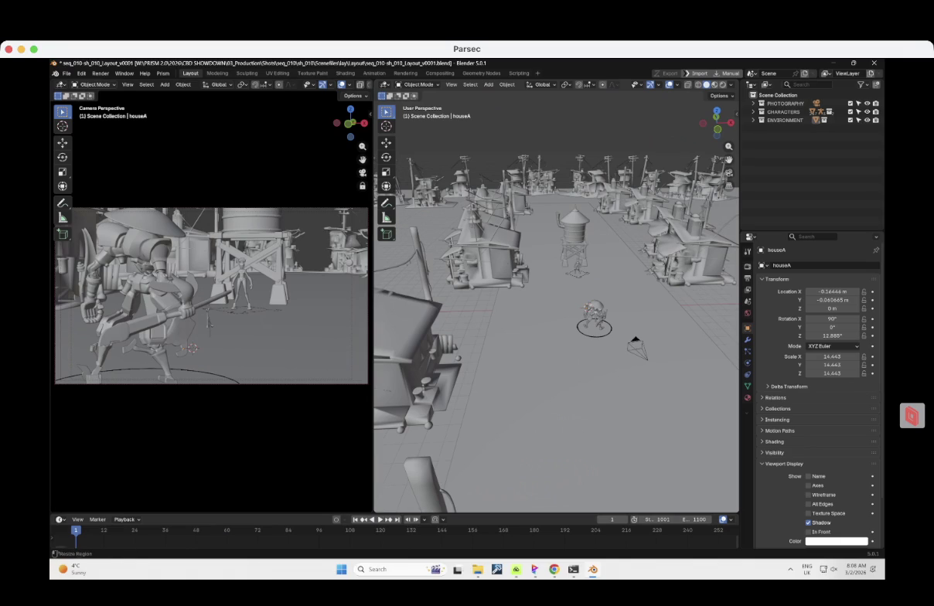
{"action": "middle_click_drag", "start_coordinate": [556, 324], "coordinate": [561, 303]}
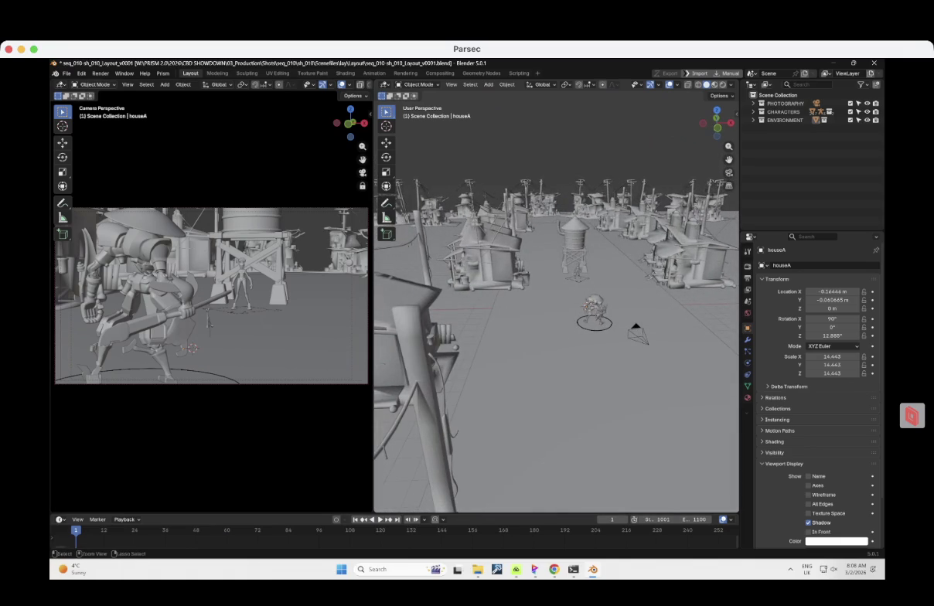
{"action": "key", "text": "ctrl+s"}
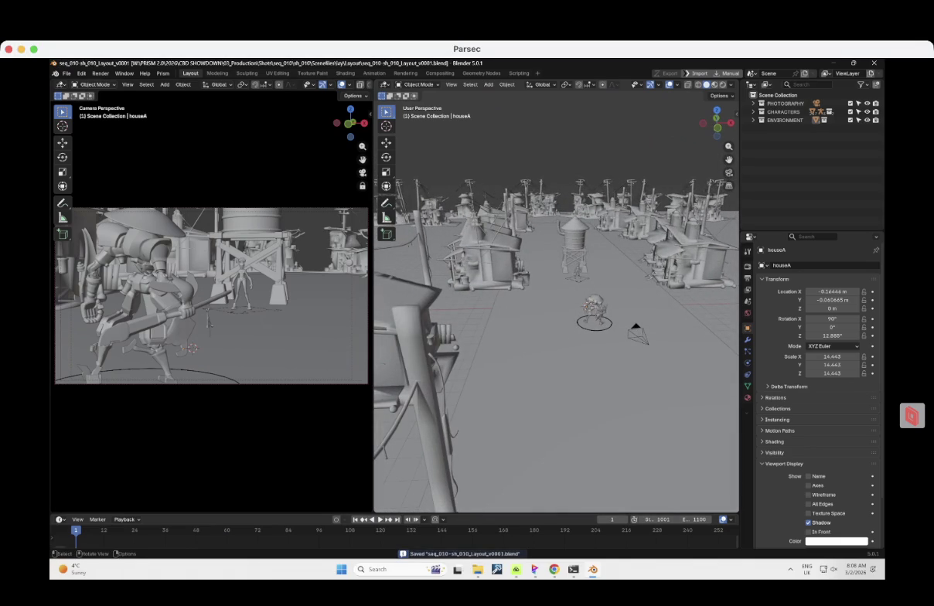